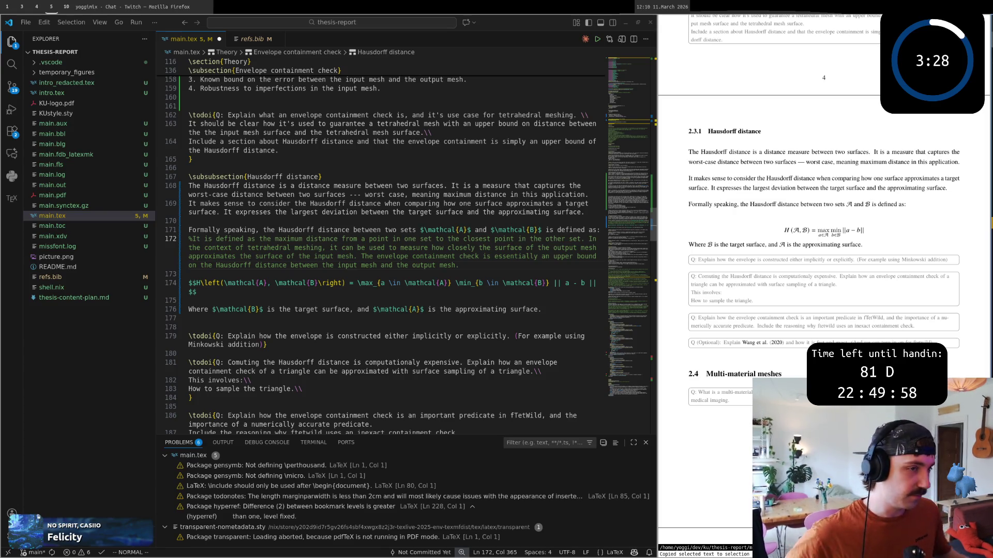
# Step: Insert a blank line above the commented-out definition paragraph using Vim's O
pyautogui.click(517, 276)
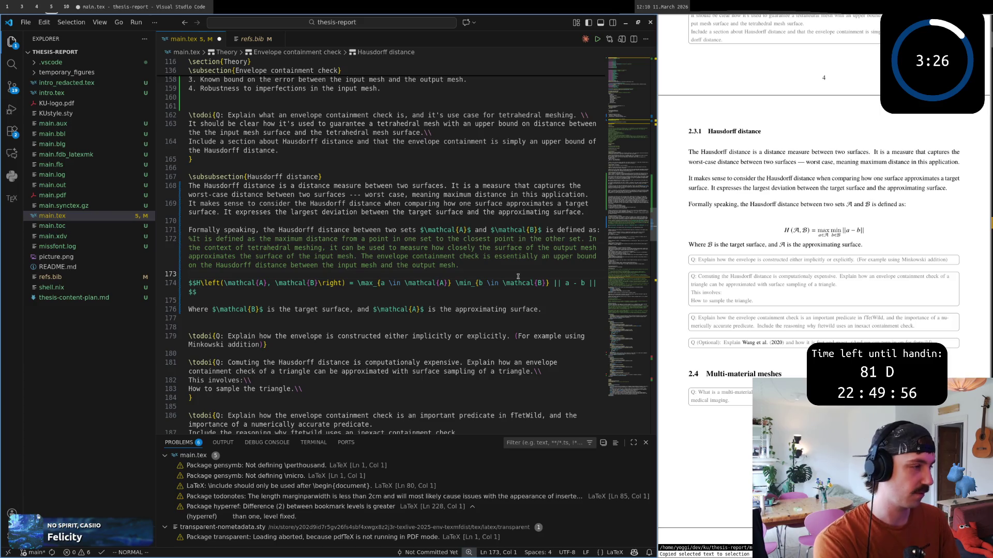
pyautogui.hotkey('shift', 'o')
pyautogui.press('Escape')
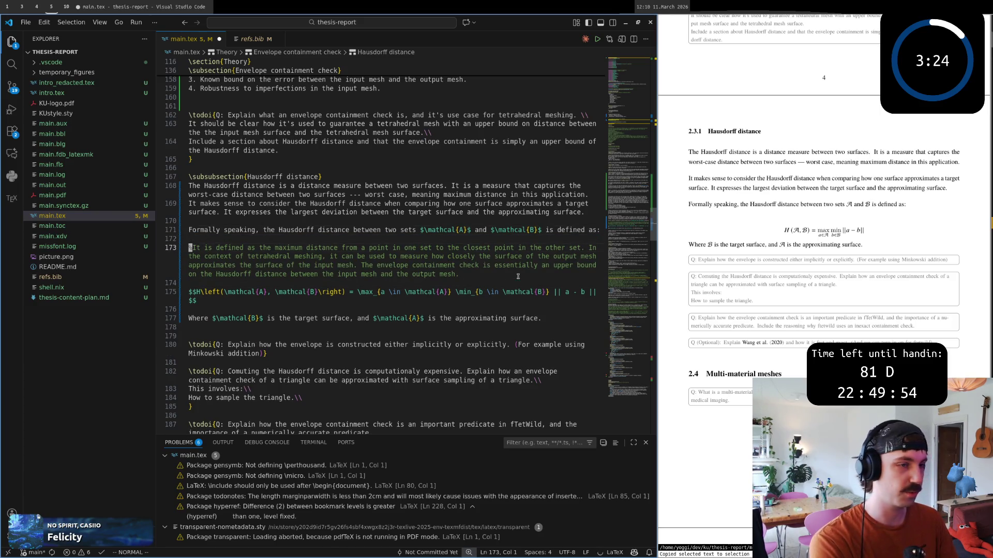
pyautogui.scroll(5, 792, 362)
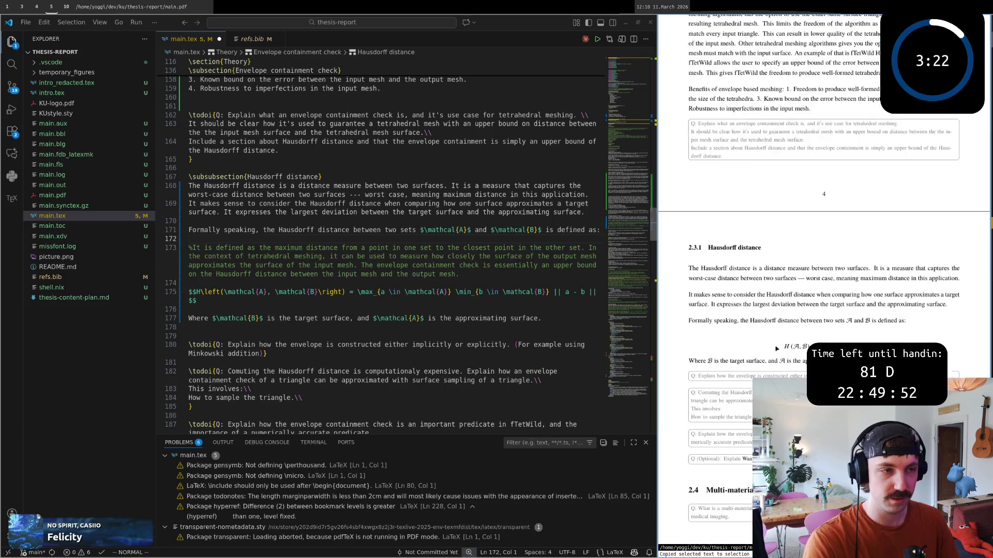
pyautogui.scroll(2, 793, 362)
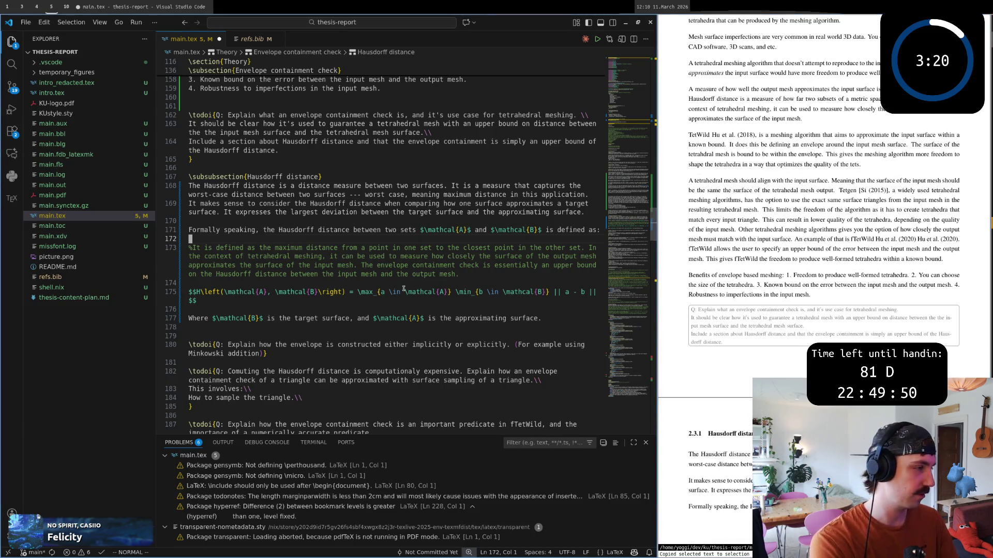
pyautogui.scroll(4, 791, 354)
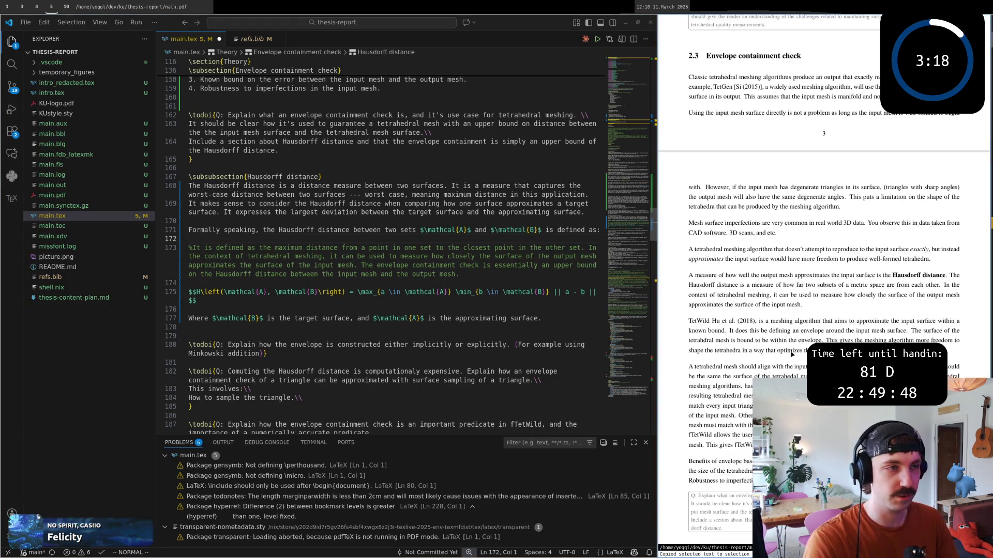
pyautogui.scroll(-1, 803, 334)
pyautogui.scroll(-1, 803, 333)
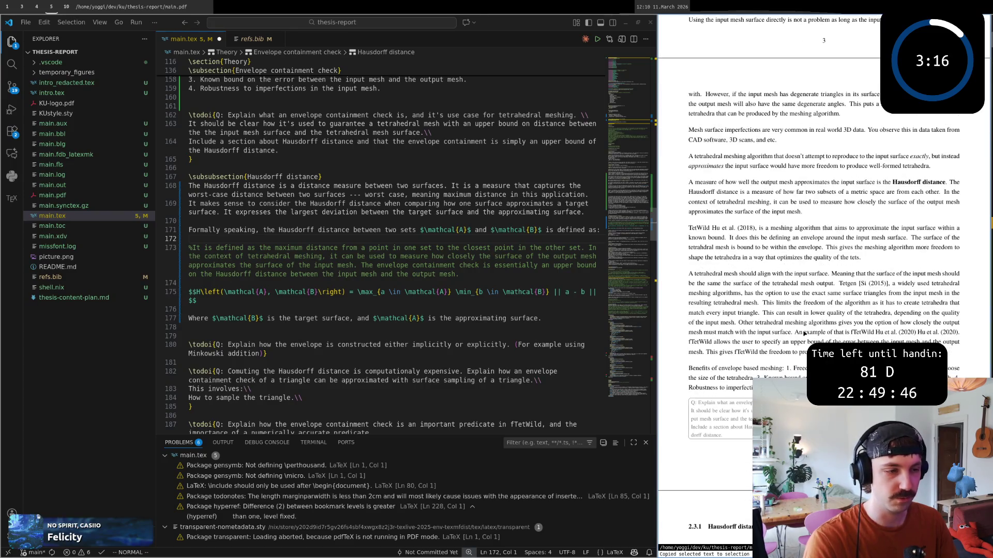
pyautogui.scroll(2, 323, 331)
pyautogui.scroll(2, 323, 331)
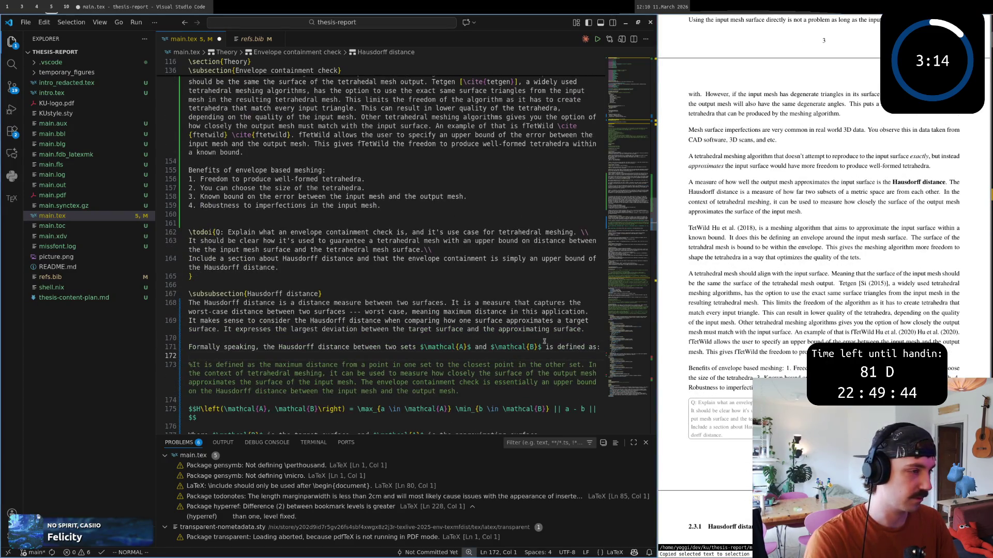
pyautogui.scroll(-1, 354, 331)
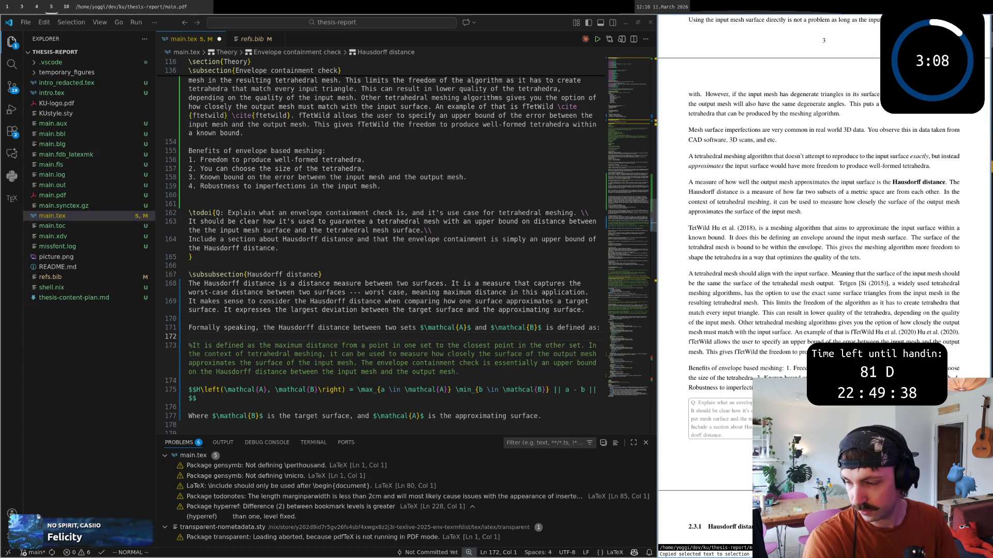
# Step: Add and remove a blank line before the definition, then save main.tex with :w to rebuild
pyautogui.press('k')
pyautogui.press('k')
pyautogui.press('j')
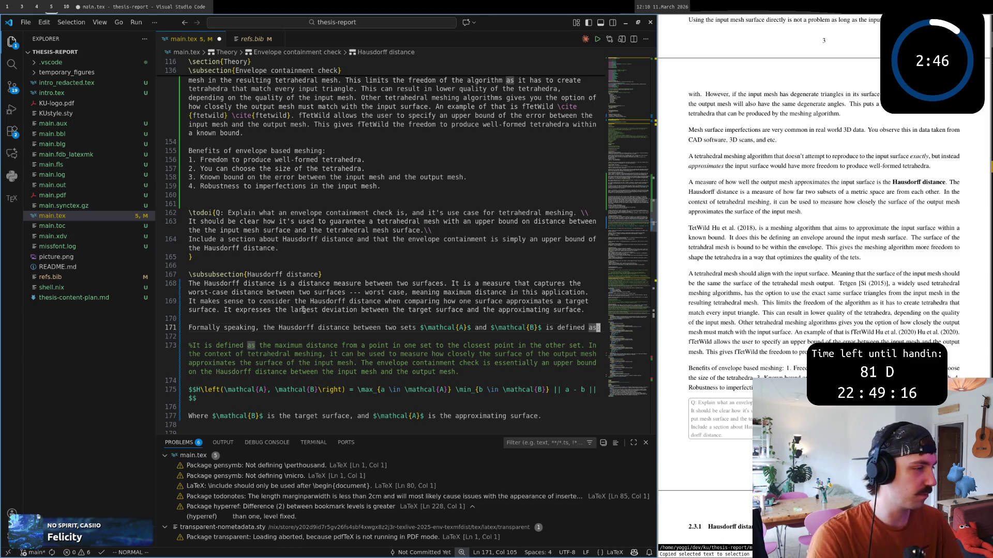
pyautogui.write(':')
pyautogui.click(351, 319)
pyautogui.press('j')
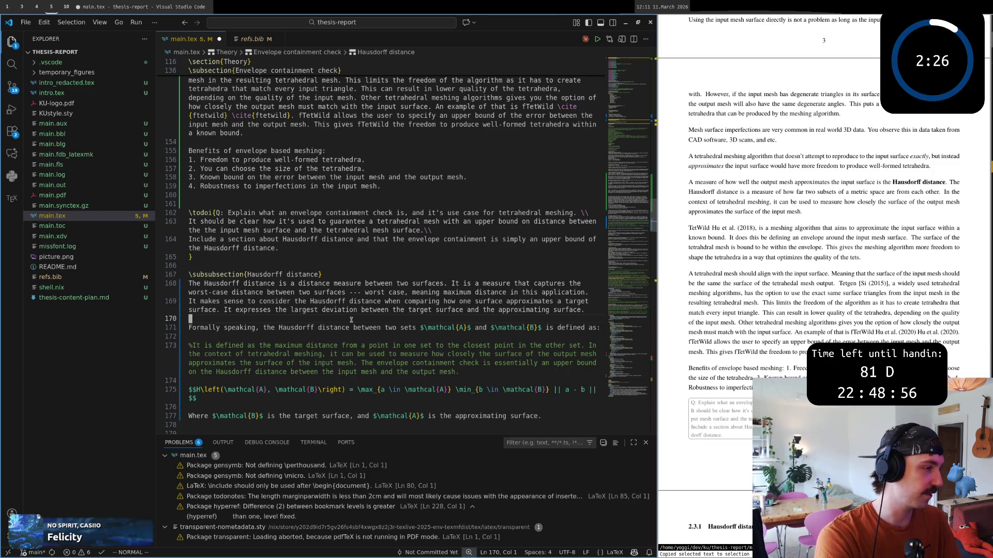
pyautogui.hotkey('shift', 'o')
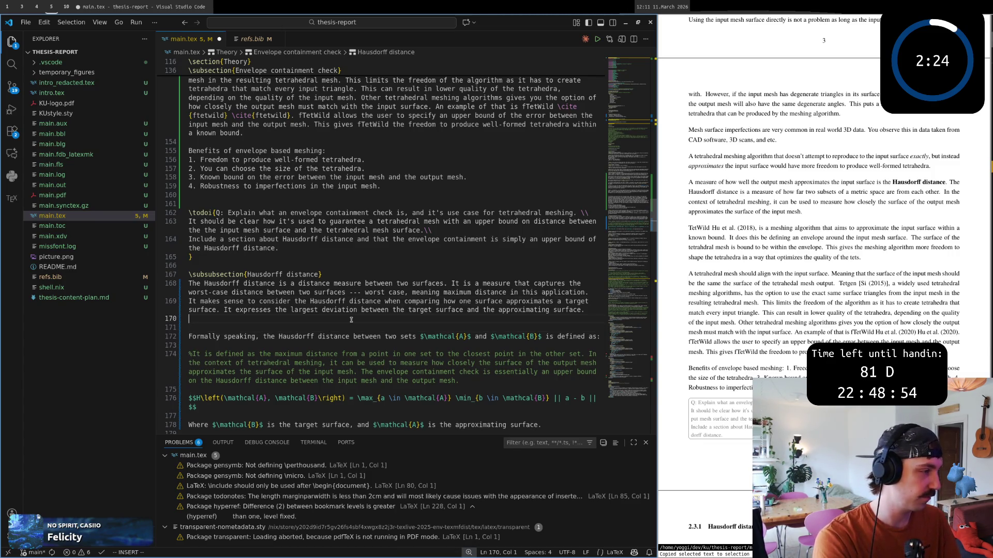
pyautogui.press('j')
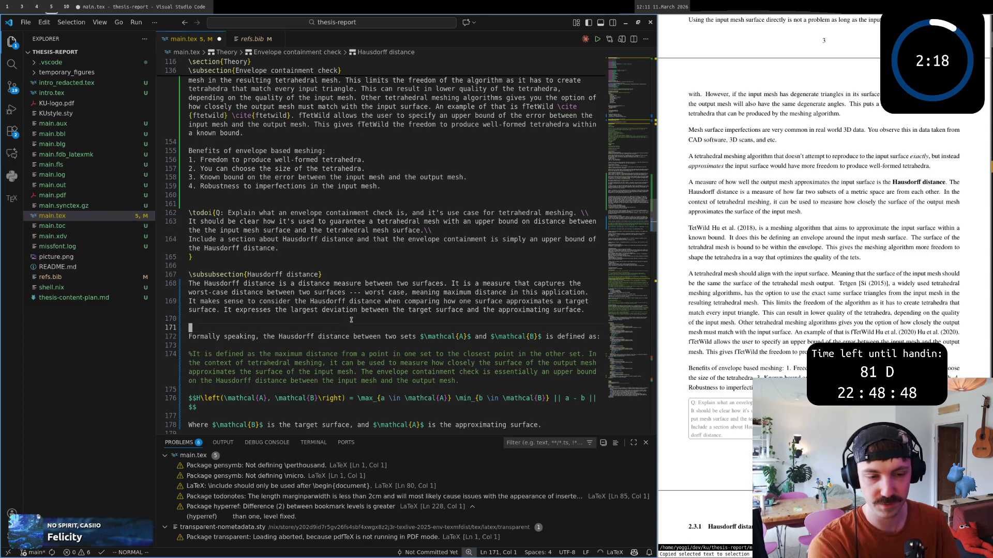
pyautogui.press('d')
pyautogui.press('d')
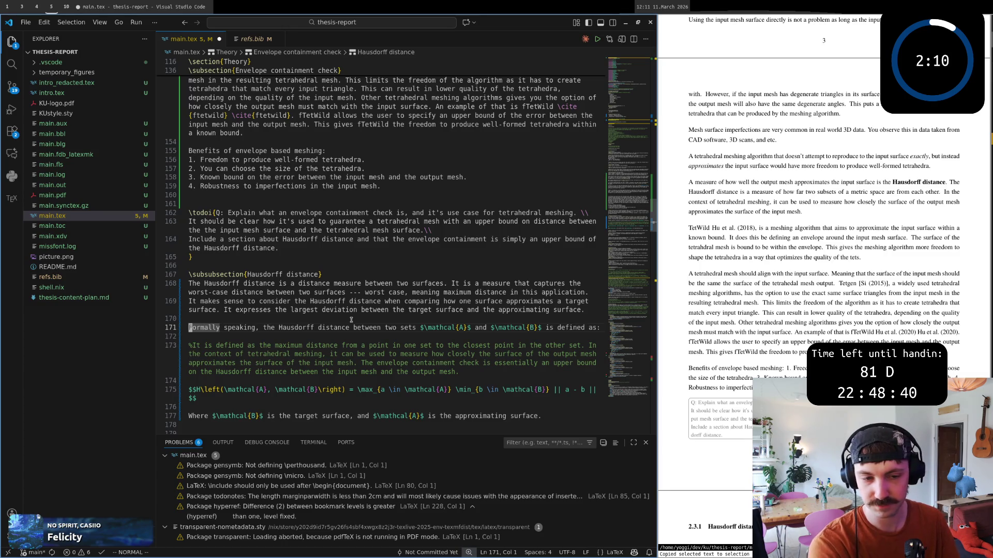
pyautogui.write(':w')
pyautogui.press('Return')
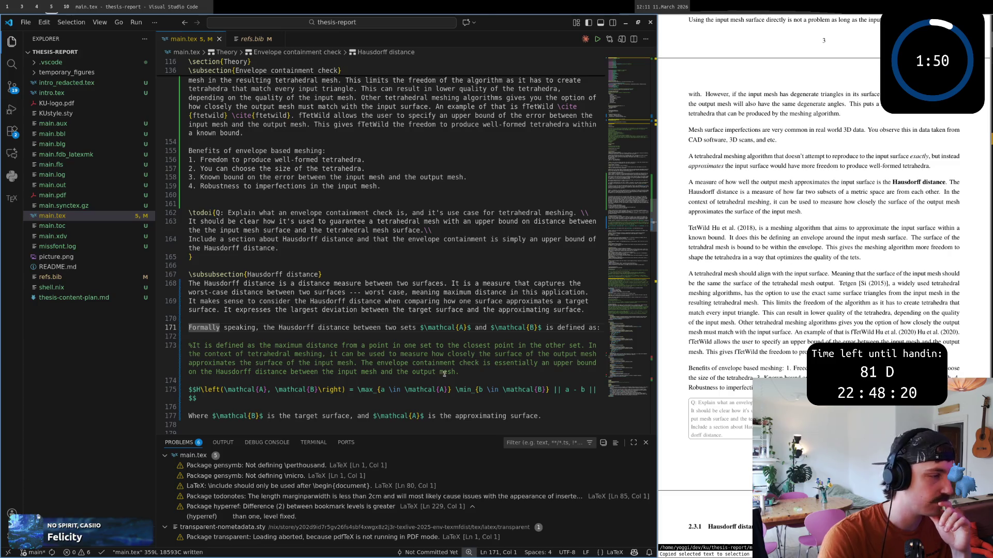
# Step: Review the first Hausdorff distance paragraph, then switch to the reference book in workspace 4
pyautogui.click(435, 363)
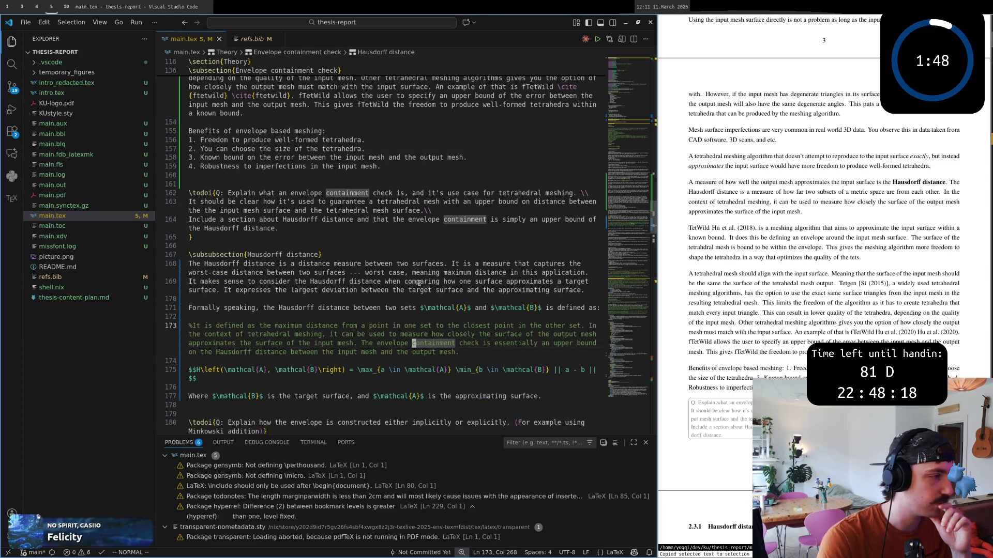
pyautogui.click(414, 264)
pyautogui.click(448, 264)
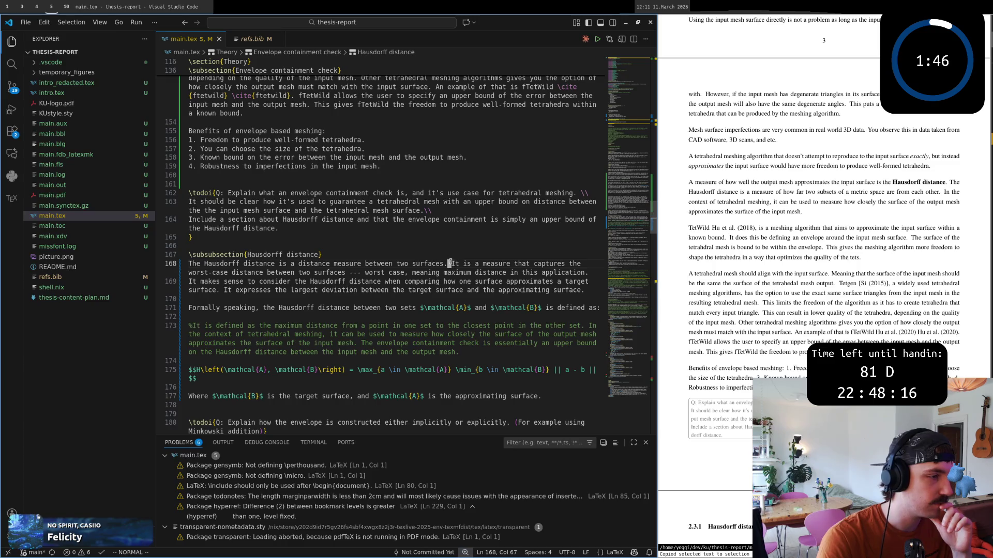
pyautogui.click(353, 273)
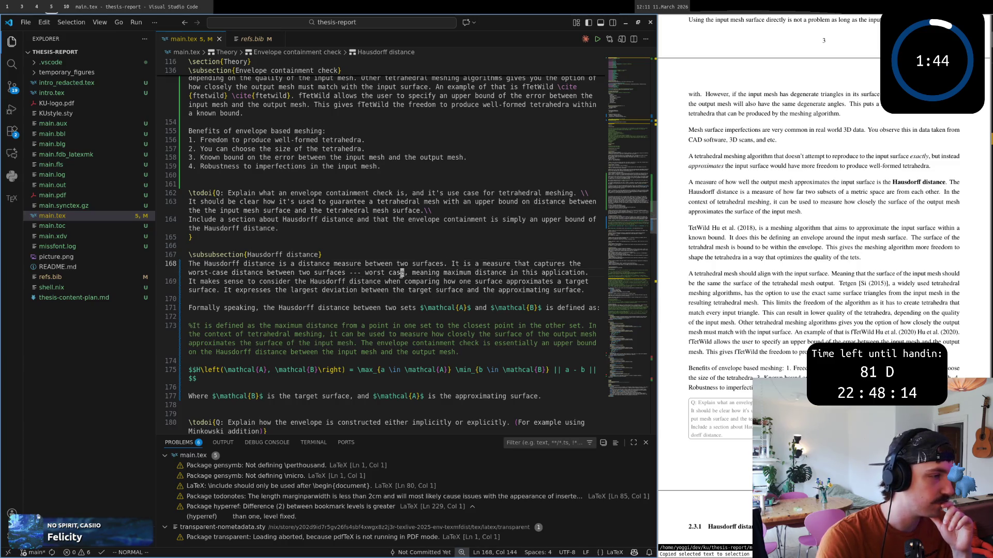
pyautogui.click(543, 272)
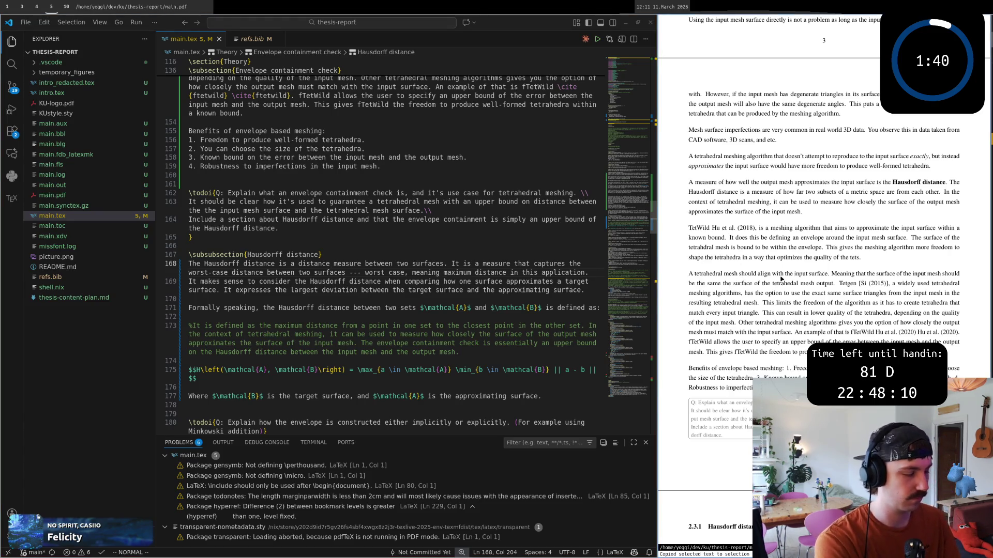
pyautogui.press('super+4')
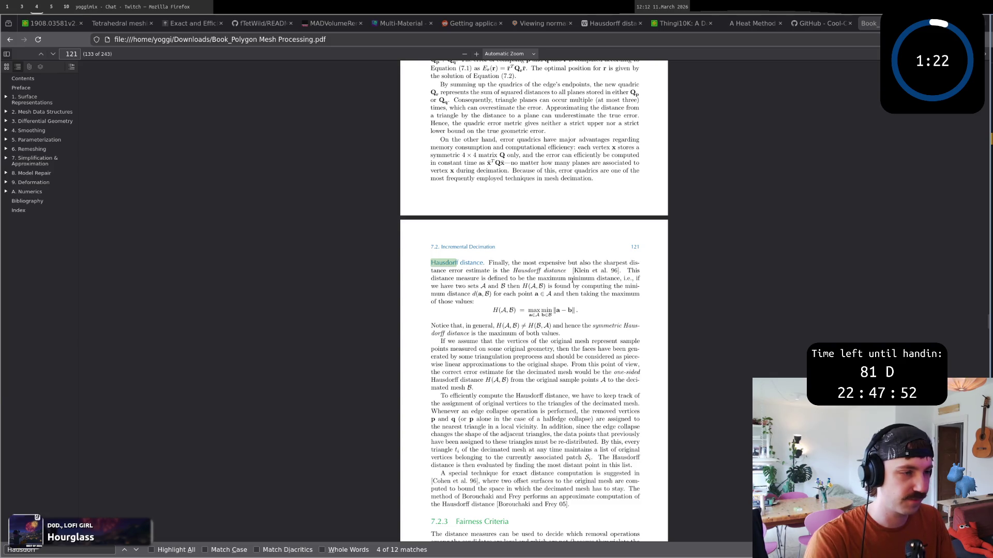
# Step: Select and read the book's Hausdorff distance passage, then return to the thesis editor in workspace 5
pyautogui.moveTo(624, 271); pyautogui.dragTo(432, 244)
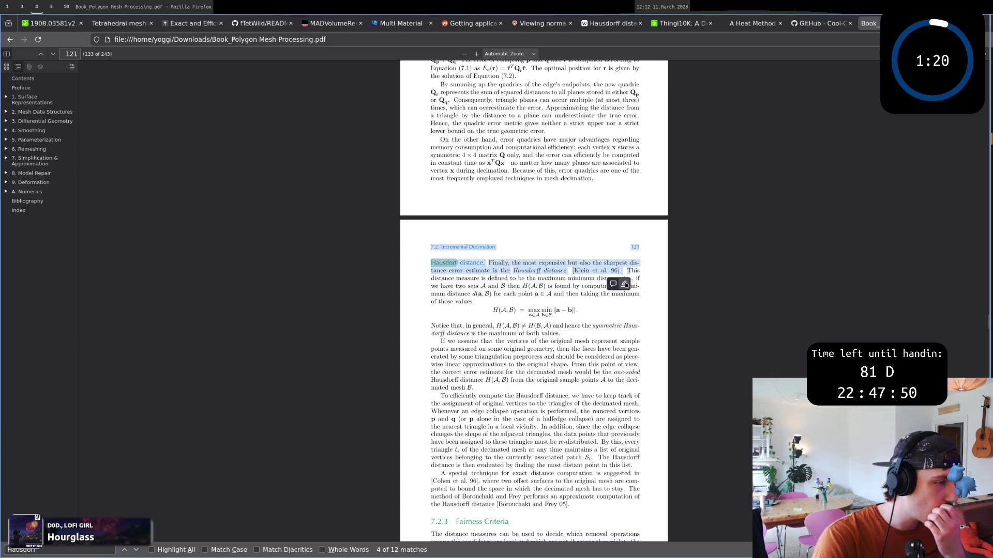
pyautogui.click(594, 294)
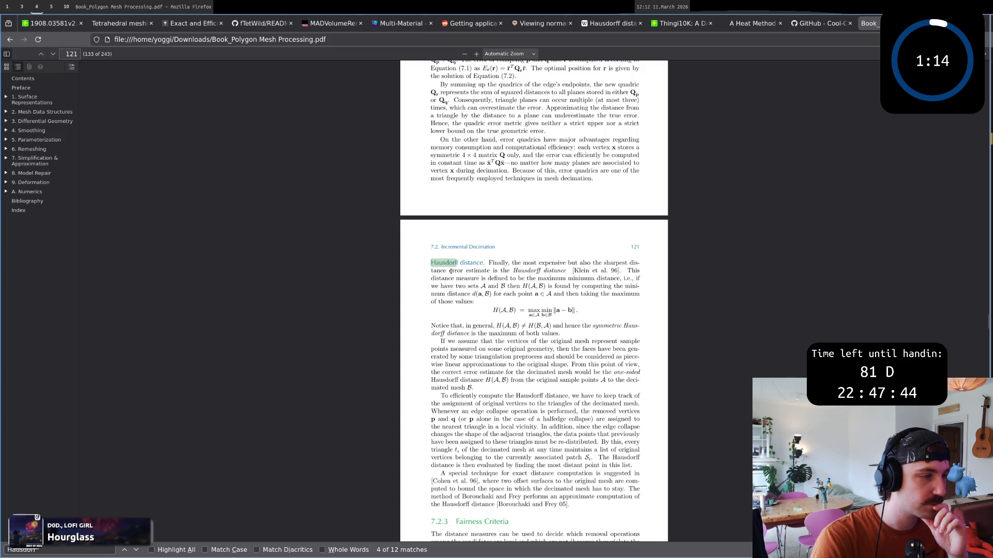
pyautogui.moveTo(452, 270); pyautogui.dragTo(494, 289)
pyautogui.click(512, 280)
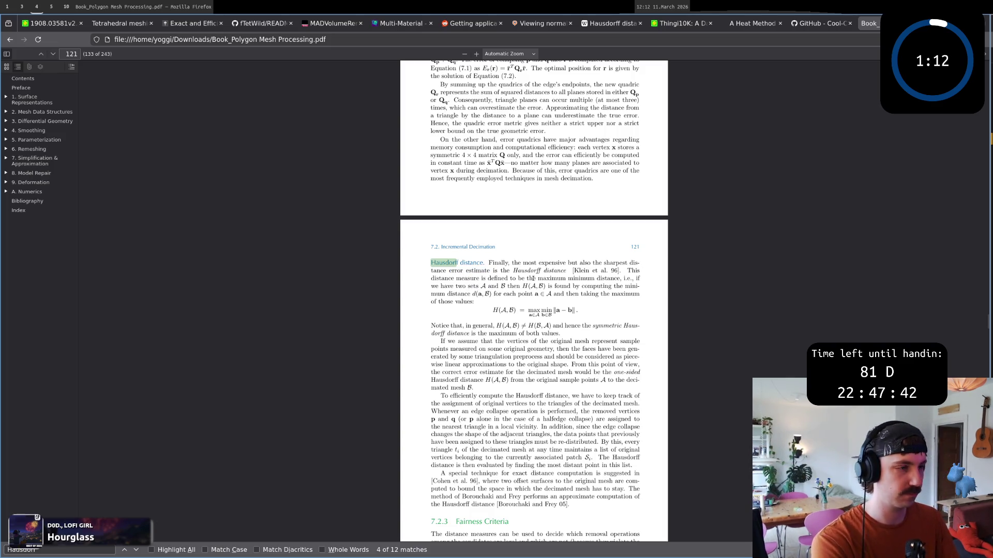
pyautogui.press('super+5')
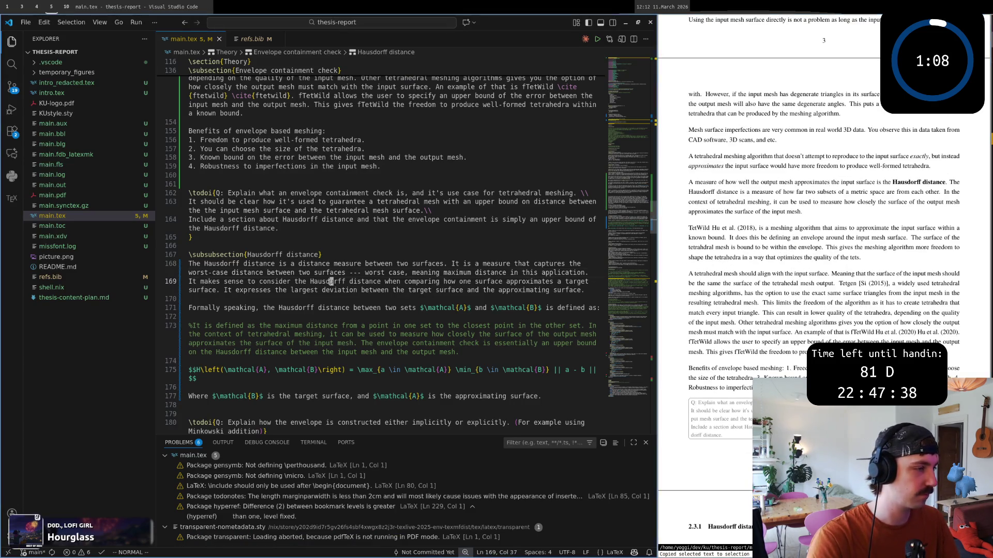
# Step: Append 'Therefore it is very useful as an error estimate between surfaces.' to the paragraph, fixing typos
pyautogui.click(371, 282)
pyautogui.click(351, 282)
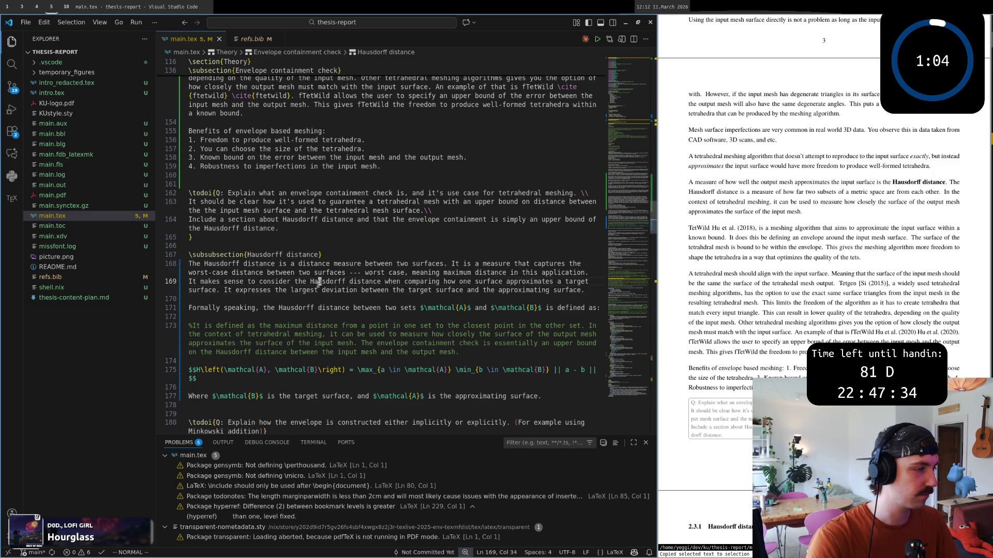
pyautogui.click(589, 289)
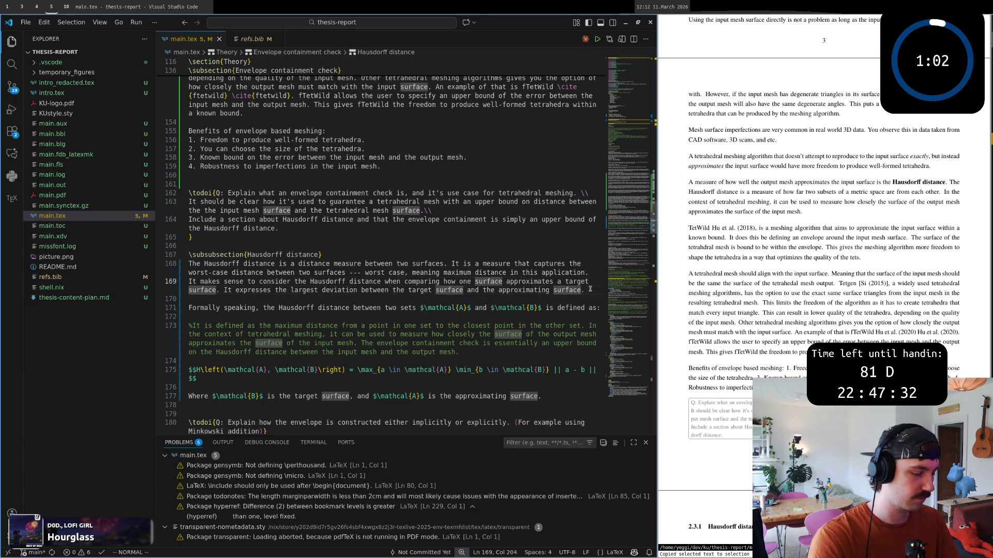
pyautogui.write('ace. Th')
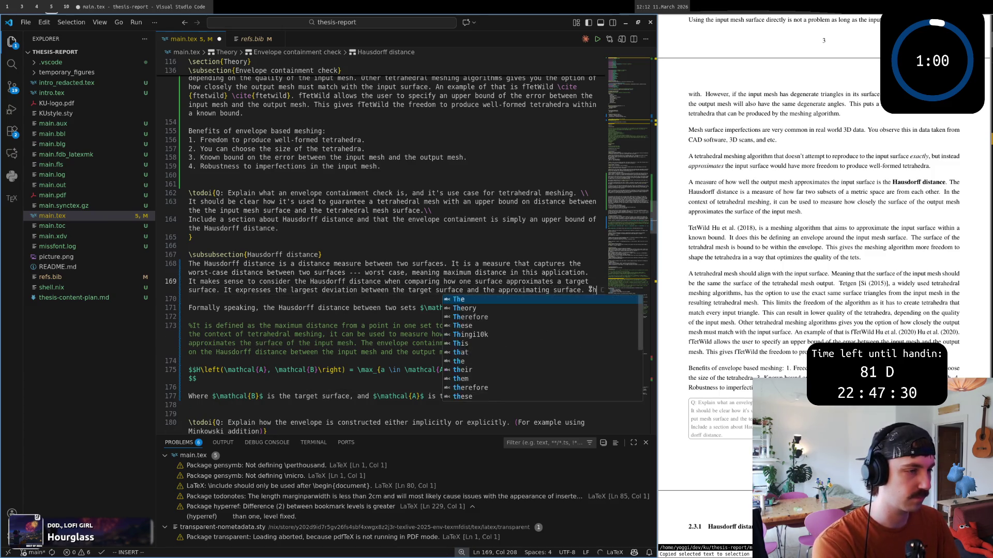
pyautogui.write('erefore ')
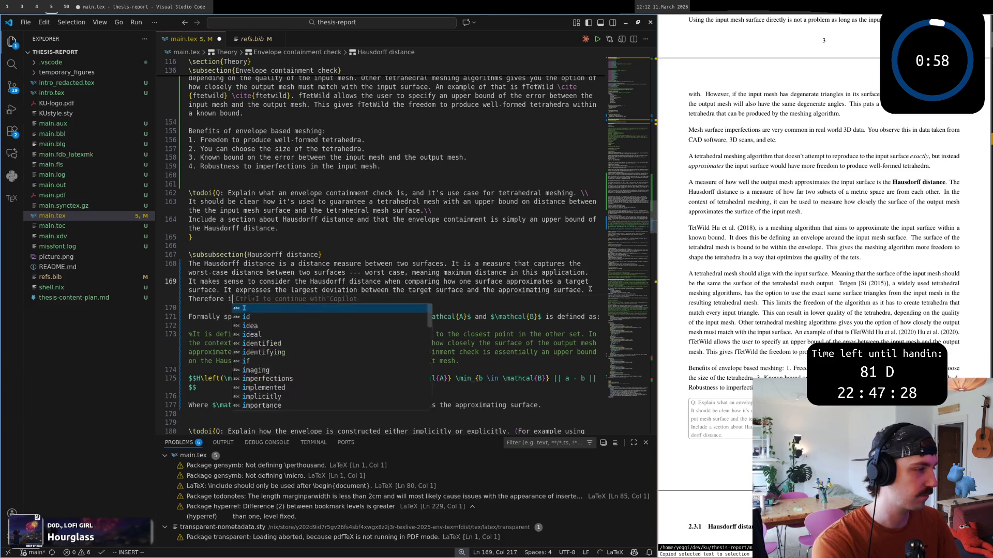
pyautogui.write('it is vry')
pyautogui.press('BackSpace')
pyautogui.press('BackSpace')
pyautogui.press('BackSpace')
pyautogui.write('very useful for')
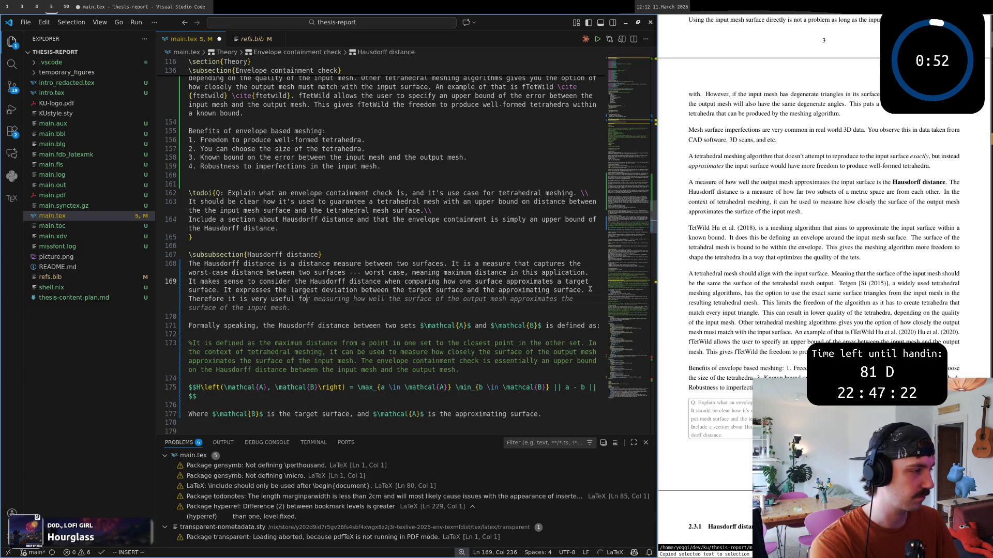
pyautogui.press('BackSpace')
pyautogui.press('BackSpace')
pyautogui.write('as an error measurment')
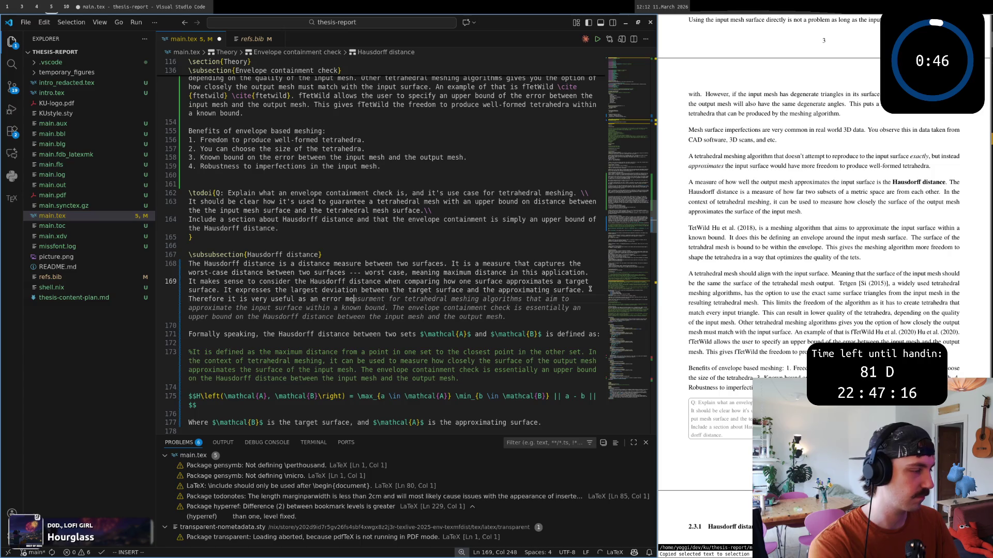
pyautogui.press('super+4')
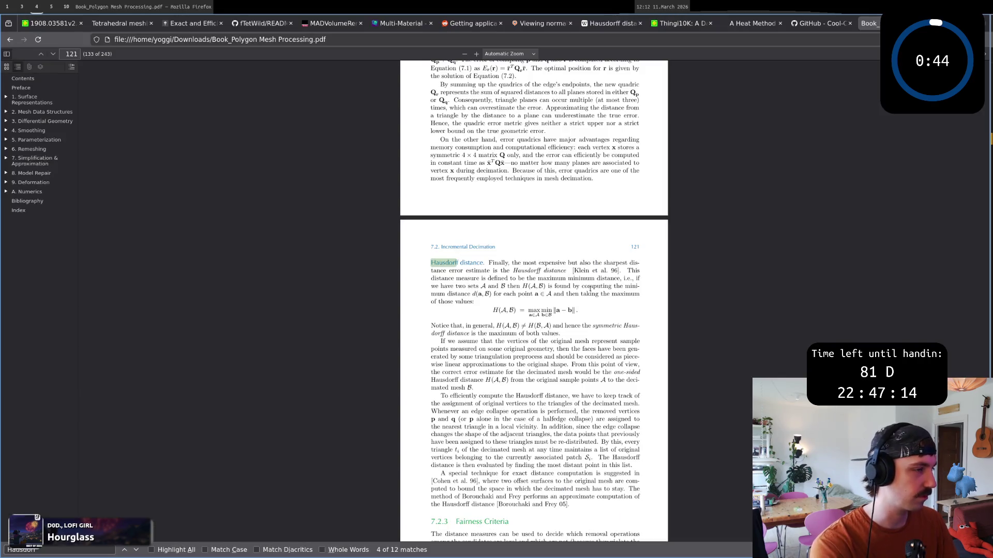
pyautogui.press('super+5')
pyautogui.hotkey('ctrl', 'BackSpace')
pyautogui.write('estimate')
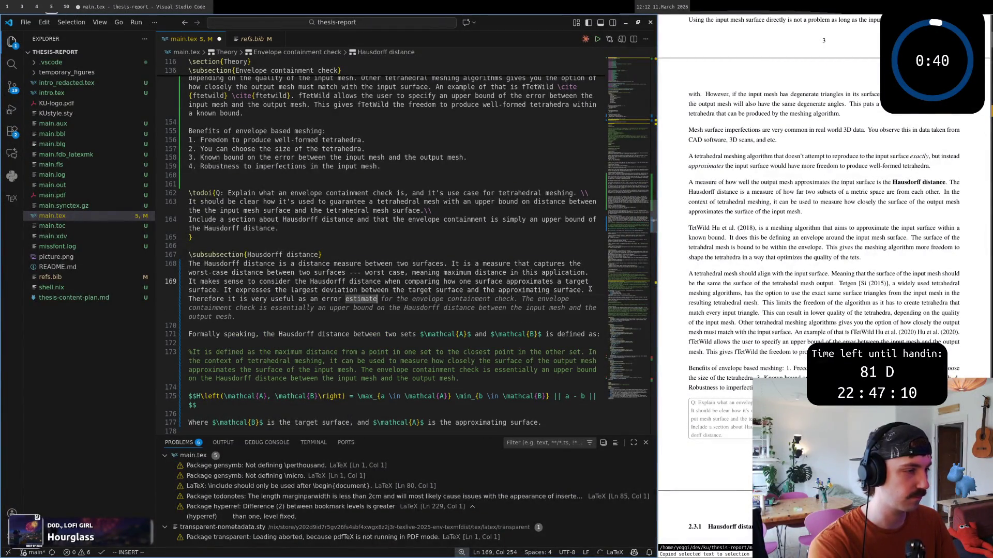
pyautogui.write(' when exp')
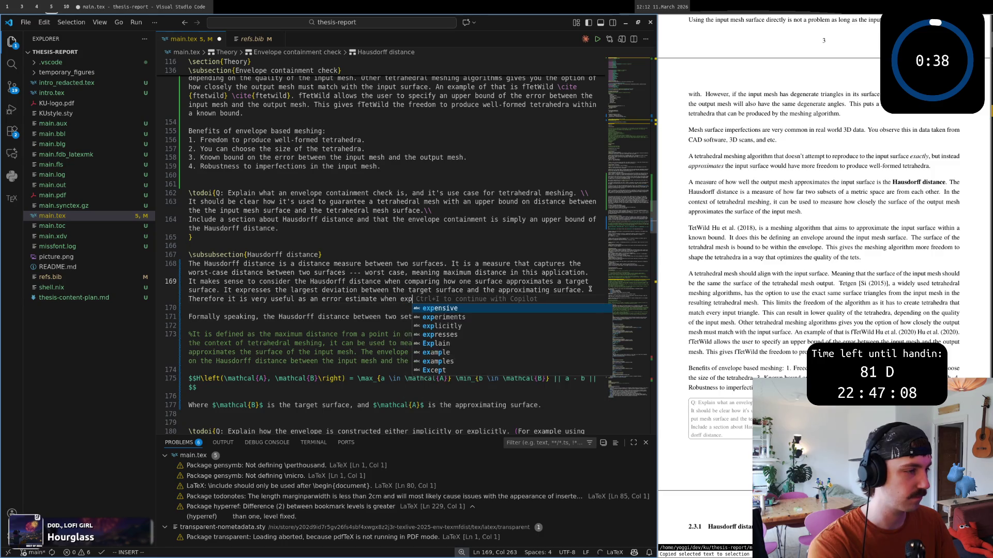
pyautogui.press('BackSpace')
pyautogui.press('BackSpace')
pyautogui.press('BackSpace')
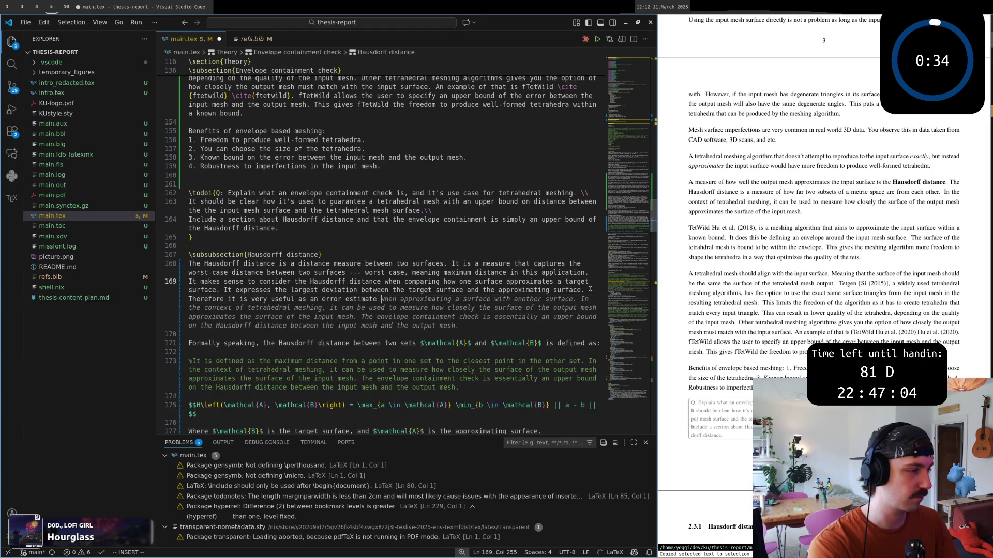
pyautogui.write('between surfaces.')
# Step: Leave insert mode, save main.tex with :w and switch to Firefox
pyautogui.press('Escape')
pyautogui.press('j')
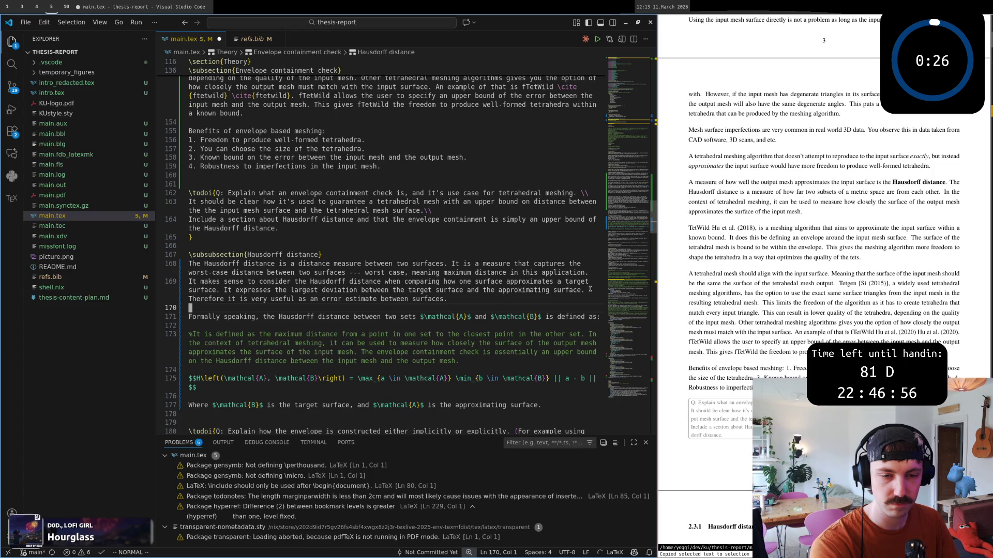
pyautogui.write(':w')
pyautogui.press('Return')
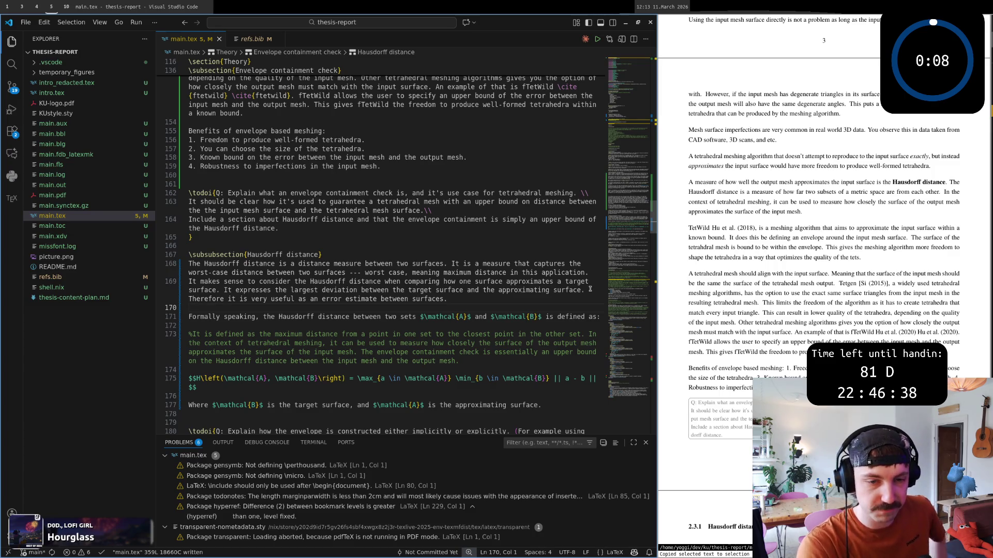
pyautogui.hotkey('alt', 'Tab')
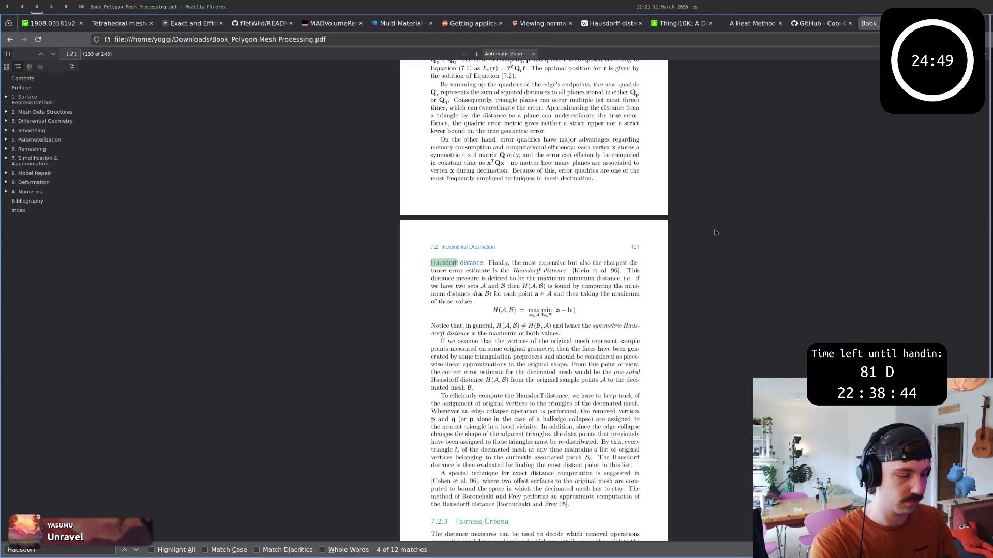
# Step: Italicize 'target surface' in the Hausdorff distance paragraph
pyautogui.press('super+5')
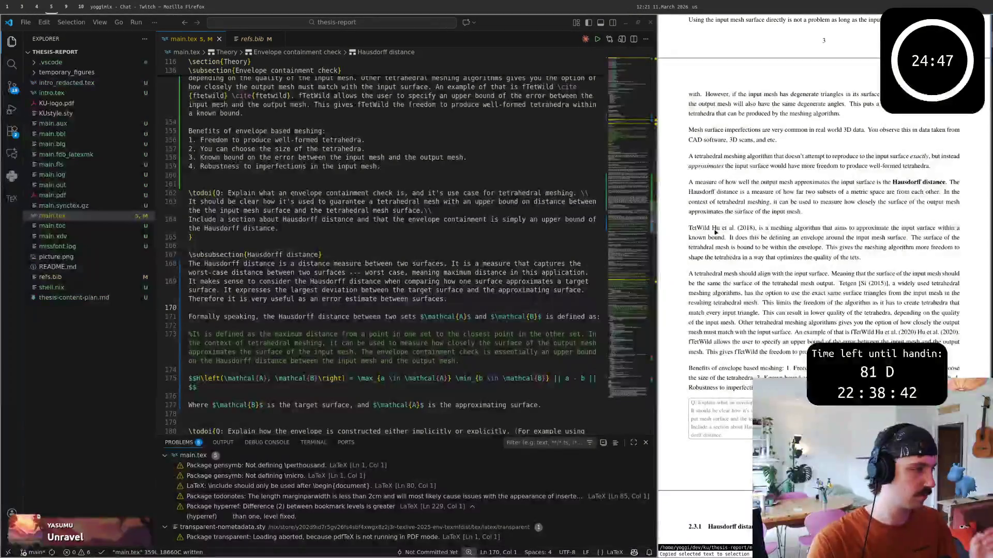
pyautogui.click(381, 264)
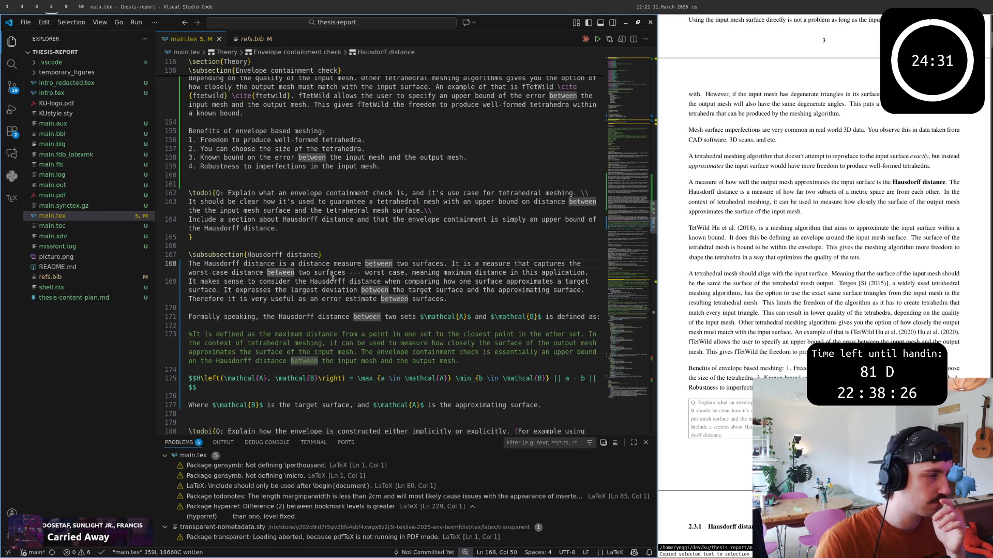
pyautogui.press('j')
pyautogui.press('0')
pyautogui.press('e')
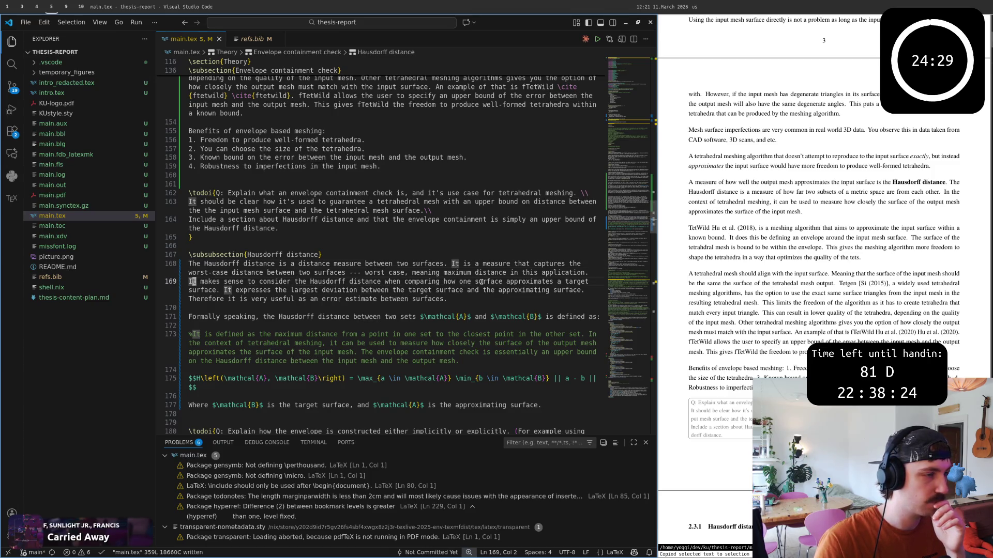
pyautogui.click(226, 290)
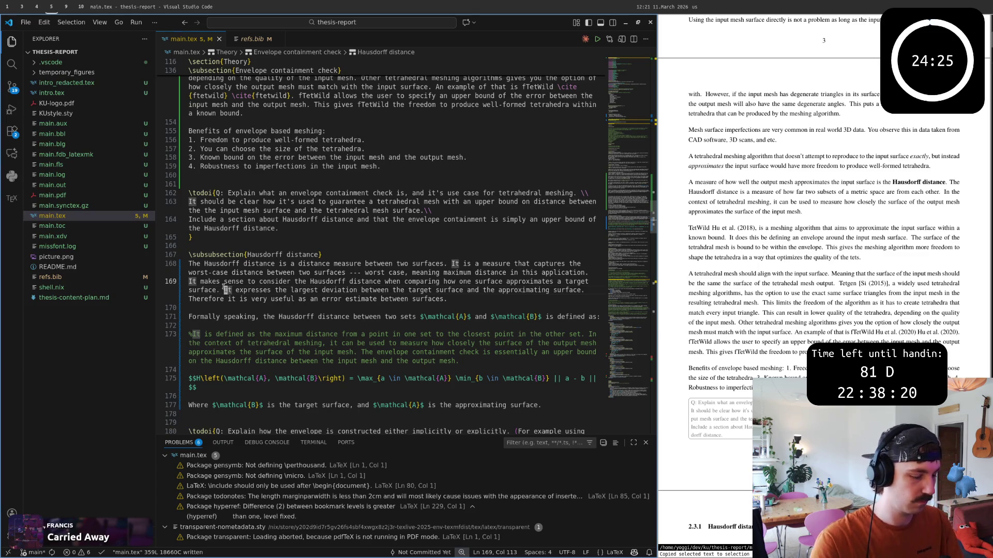
pyautogui.press('b')
pyautogui.press('b')
pyautogui.press('b')
pyautogui.write('wi\textit{')
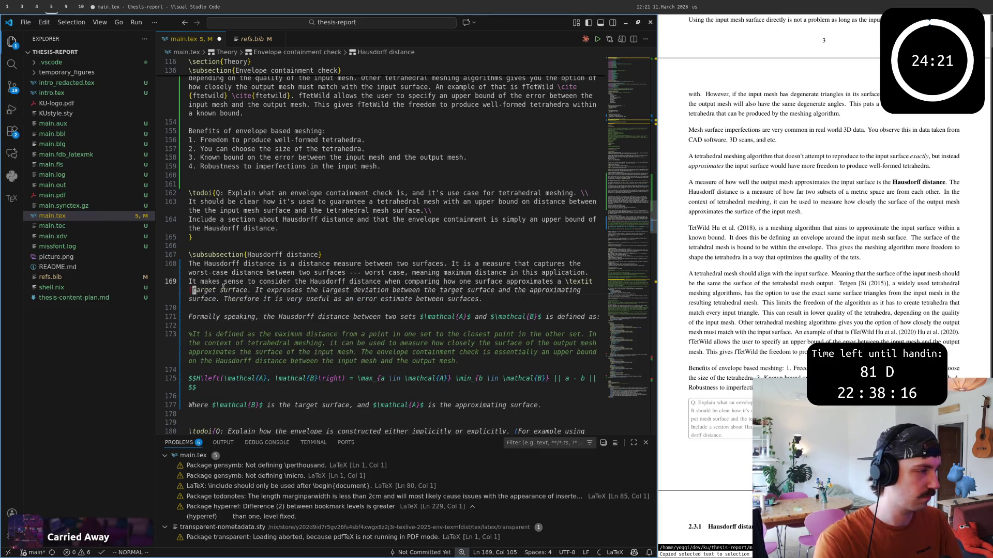
pyautogui.press('e')
pyautogui.press('e')
pyautogui.write('ace}')
pyautogui.press('Escape')
pyautogui.press('k')
pyautogui.press('w')
pyautogui.press('w')
pyautogui.press('w')
pyautogui.press('w')
pyautogui.press('w')
pyautogui.press('w')
pyautogui.press('w')
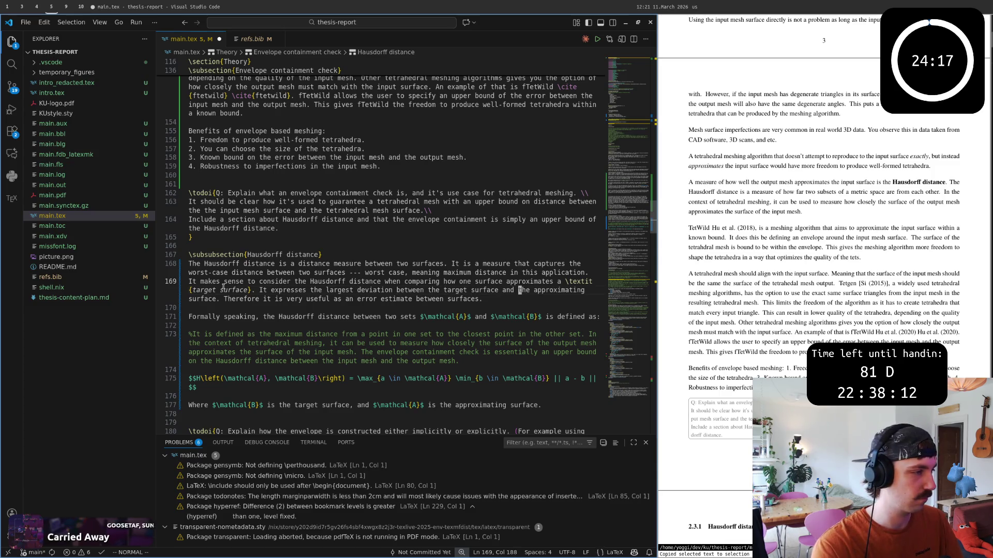
pyautogui.press('j')
pyautogui.press('j')
pyautogui.press('j')
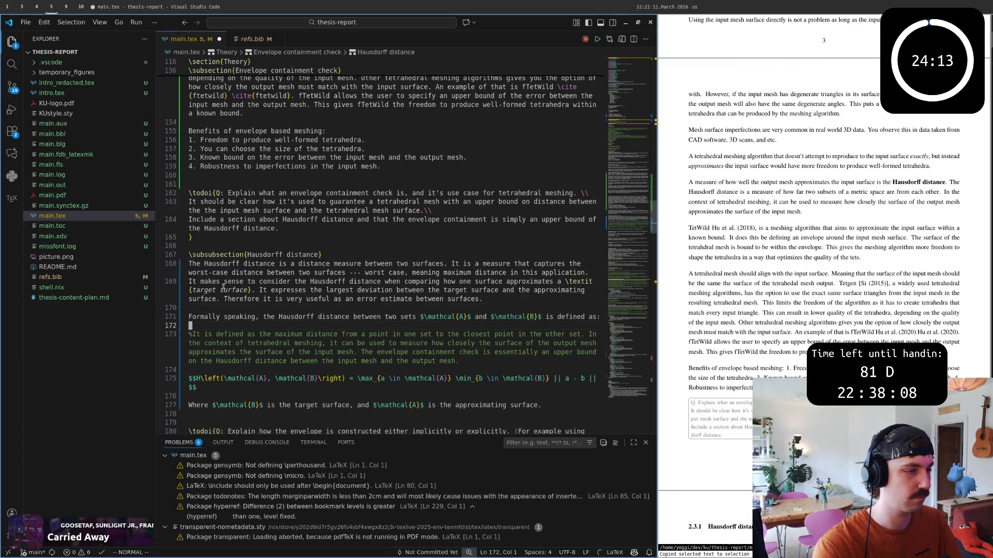
# Step: Remove the 'Formally speaking,' lead-in so the definition sentence starts with a capital The
pyautogui.press('k')
pyautogui.hotkey('shift', 'f')
pyautogui.press(',')
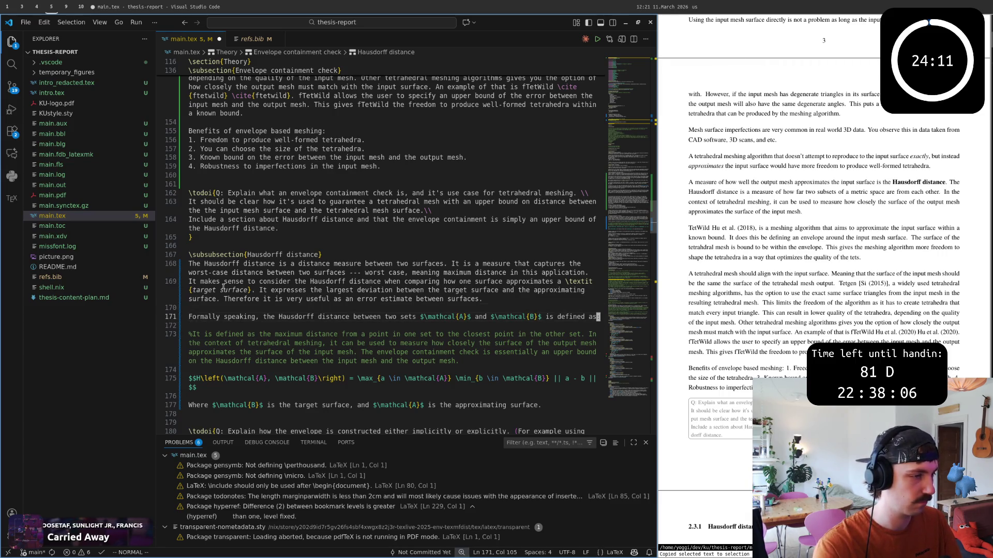
pyautogui.press('a')
pyautogui.press('Delete')
pyautogui.write(':')
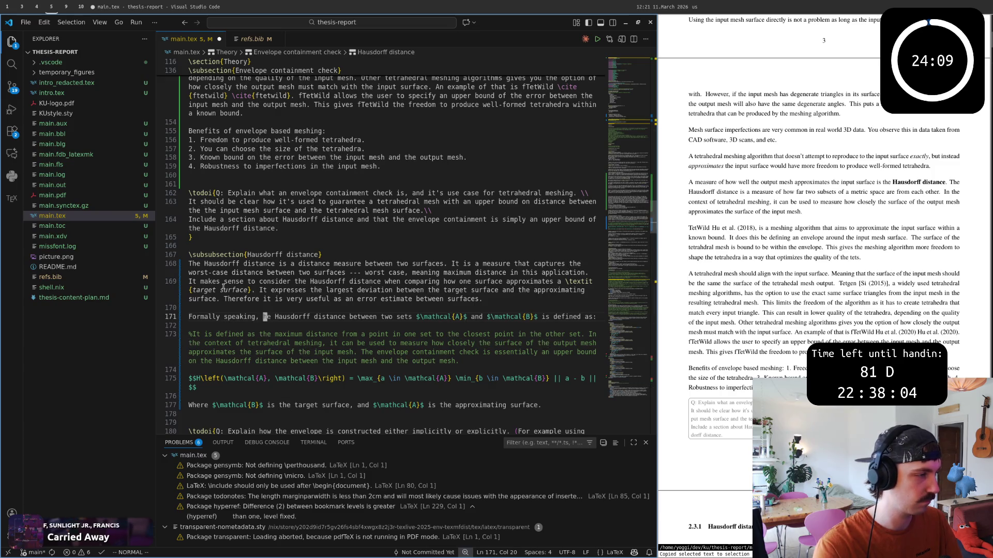
pyautogui.press('Delete')
pyautogui.write('T')
pyautogui.press('Escape')
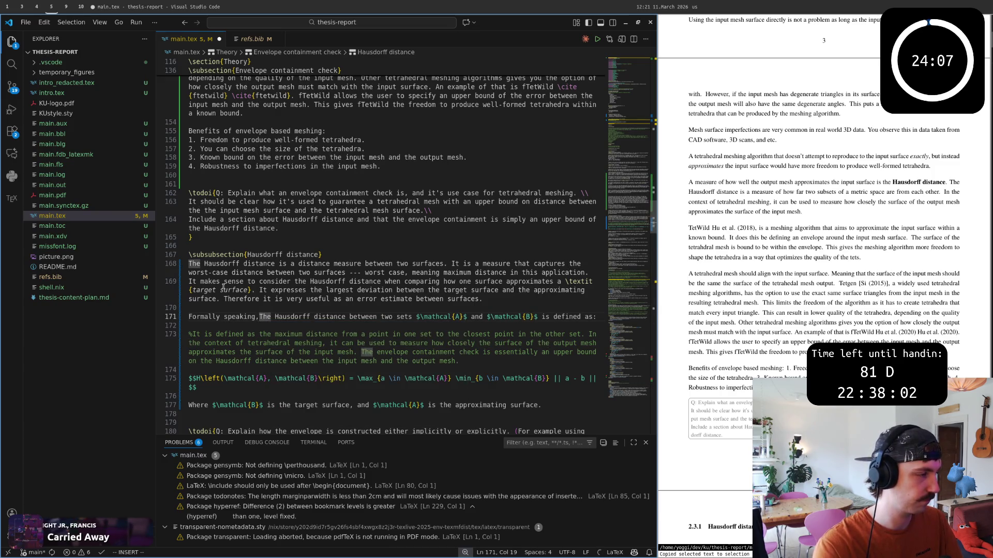
pyautogui.press('d')
pyautogui.press('0')
pyautogui.press('$')
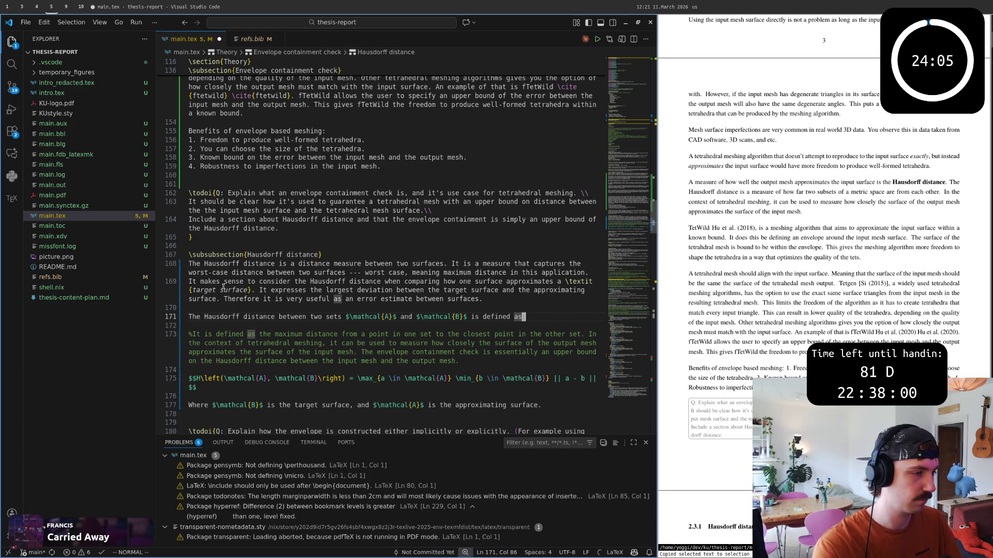
pyautogui.press('a')
# Step: Delete the commented-out definition paragraph and blank lines so the formula sits directly under the sentence, then save
pyautogui.press('j')
pyautogui.press('V')
pyautogui.press('j')
pyautogui.press('d')
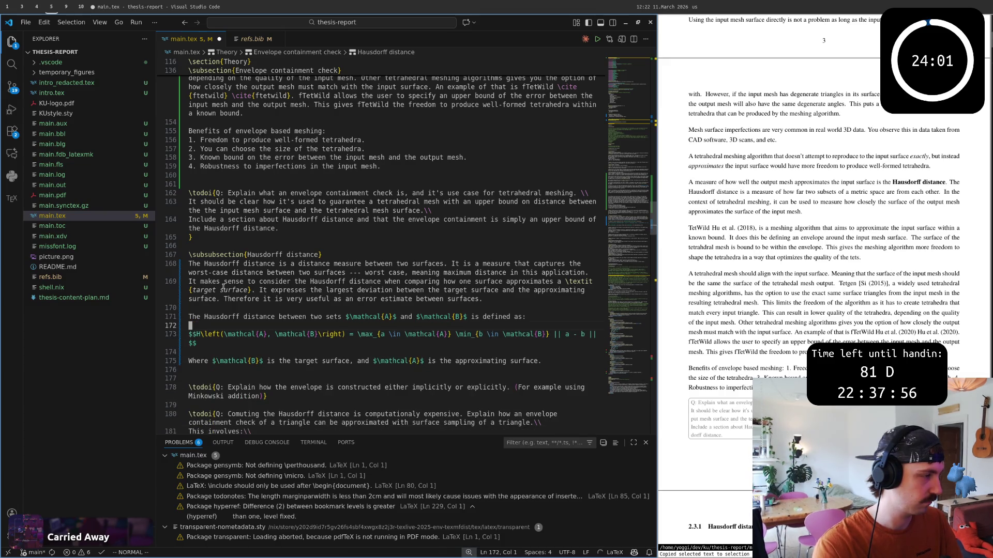
pyautogui.press('d')
pyautogui.press('d')
pyautogui.press('p')
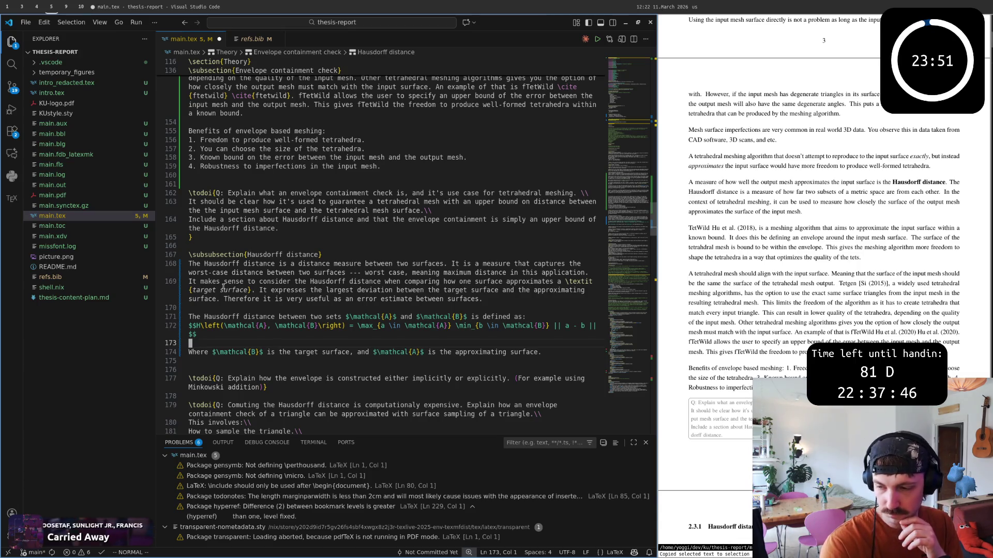
pyautogui.press('k')
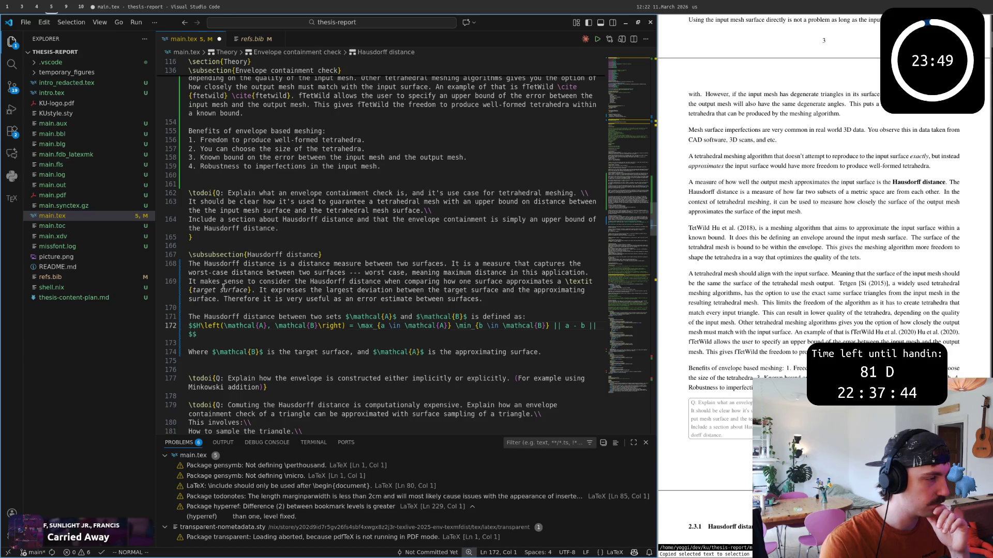
pyautogui.press('k')
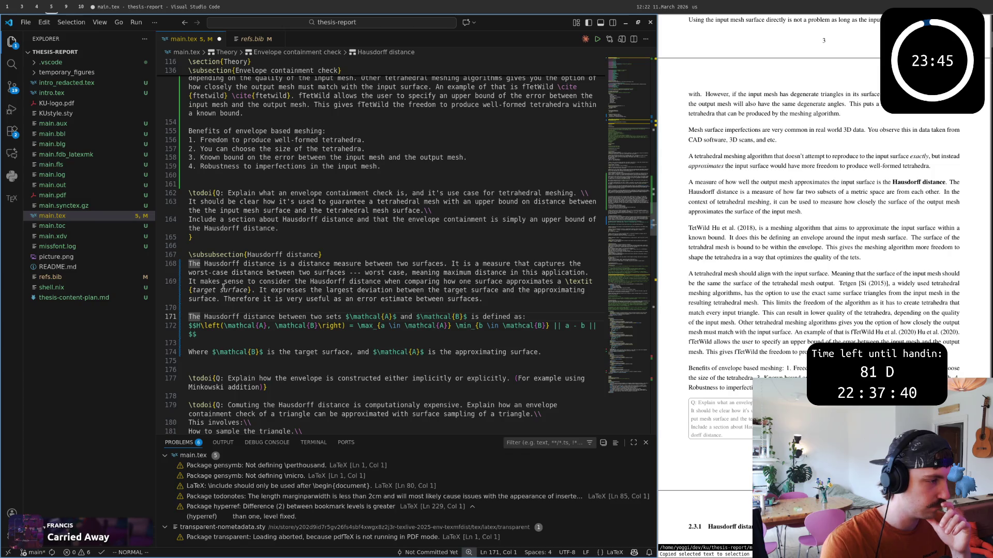
pyautogui.press('j')
pyautogui.press('j')
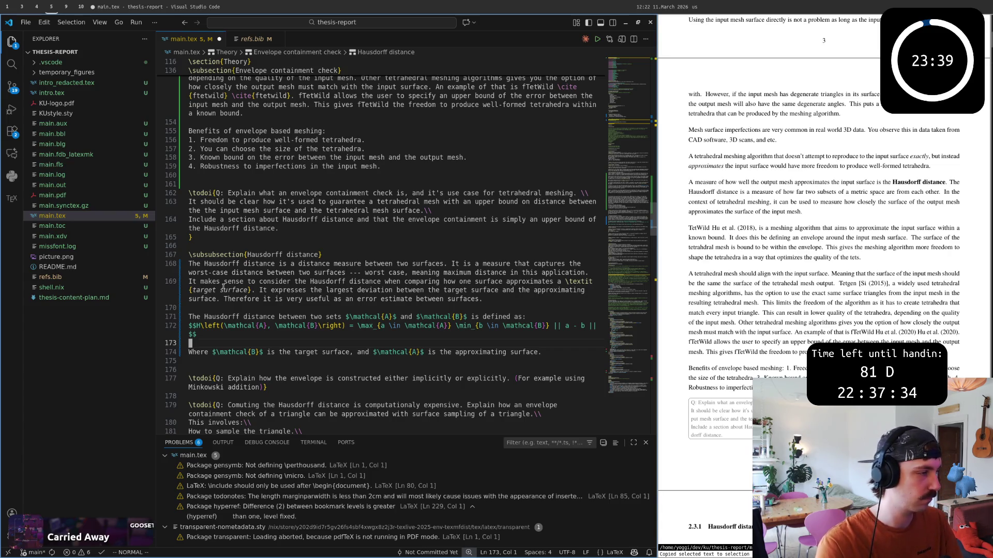
pyautogui.press('d')
pyautogui.press('d')
pyautogui.hotkey('ctrl', 's')
pyautogui.press('o')
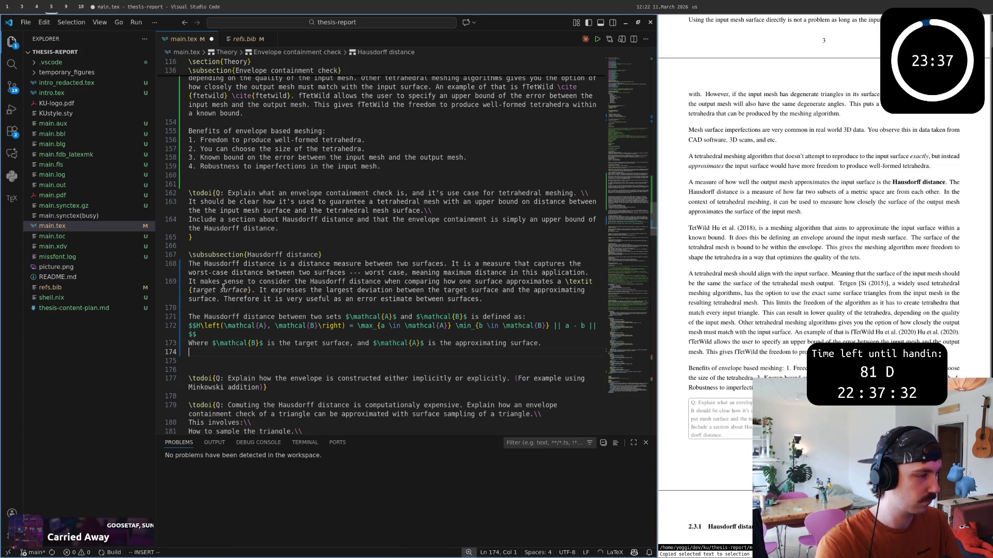
# Step: Add that the Hausdorff distance is not symmetric, H(A,B) ≠ H(B,A) in general, accepting Copilot's completion, and save
pyautogui.press('BackSpace')
pyautogui.write('Notice that th')
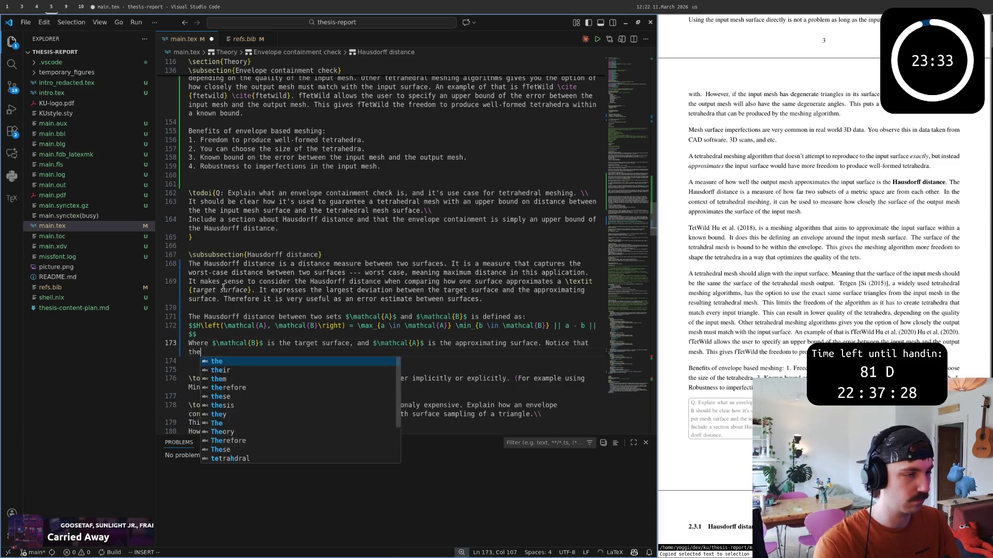
pyautogui.write('e H')
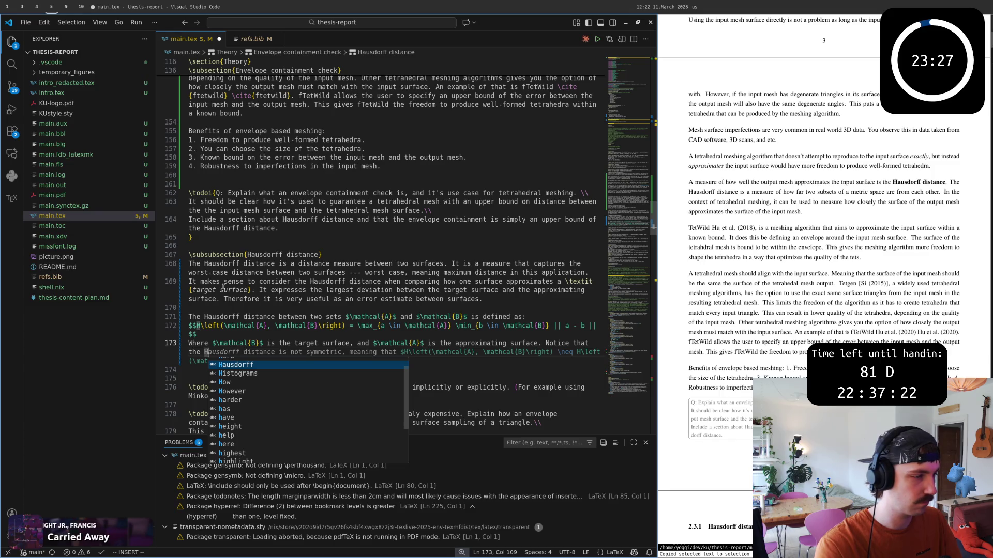
pyautogui.press('Tab')
pyautogui.press('Escape')
pyautogui.press('Return')
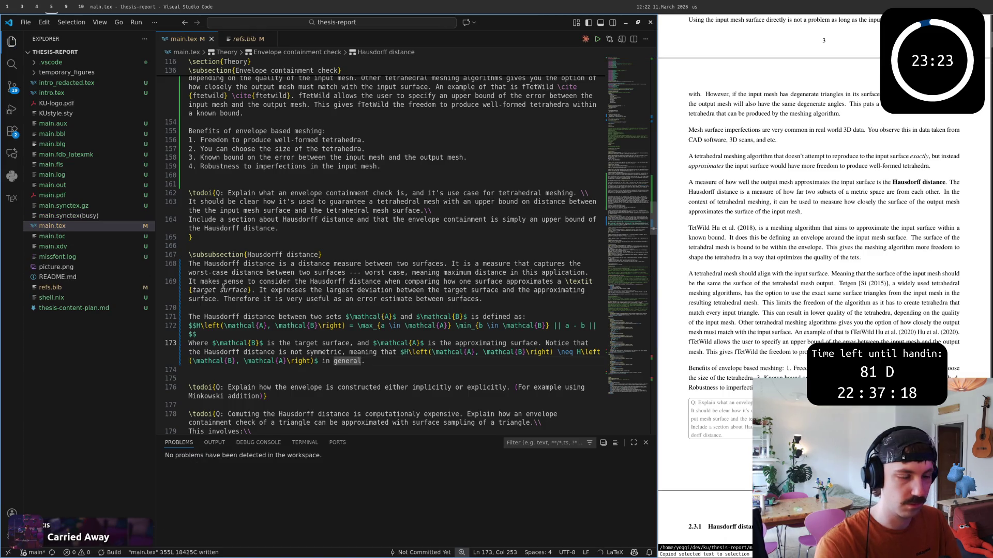
pyautogui.hotkey('shift', 'v')
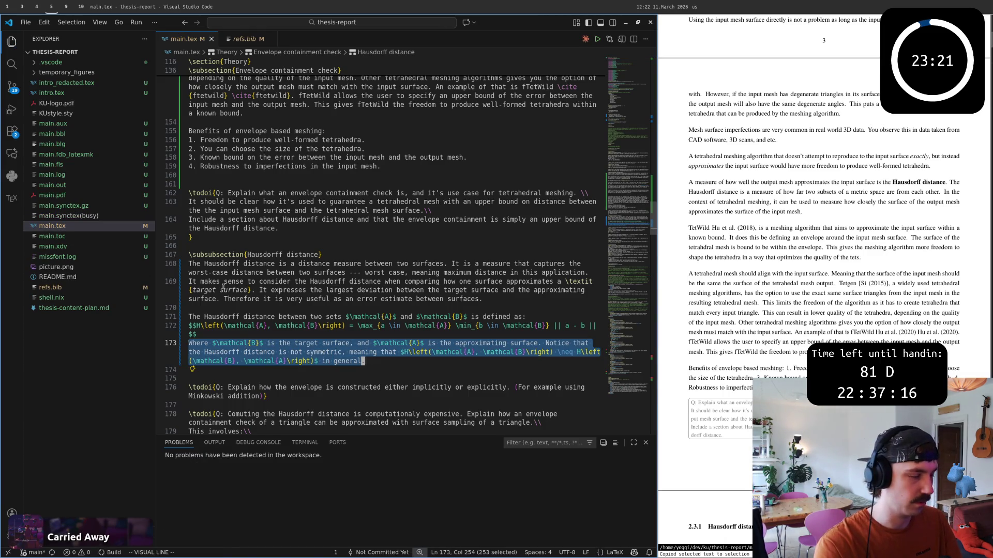
pyautogui.press('super+4')
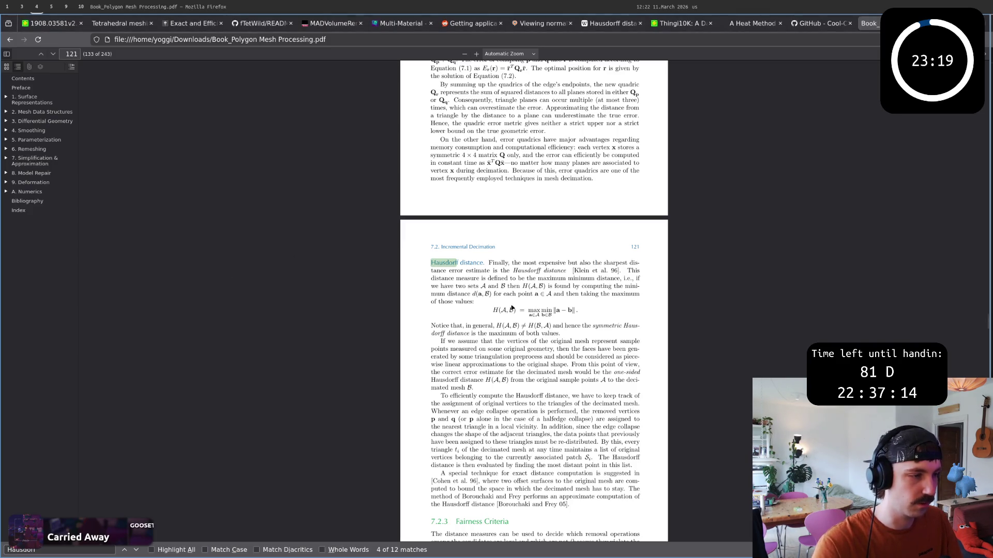
# Step: Check the book's note that the Hausdorff distance is not symmetric, then return to the thesis source
pyautogui.moveTo(432, 329); pyautogui.dragTo(547, 335)
pyautogui.moveTo(431, 247); pyautogui.dragTo(520, 337)
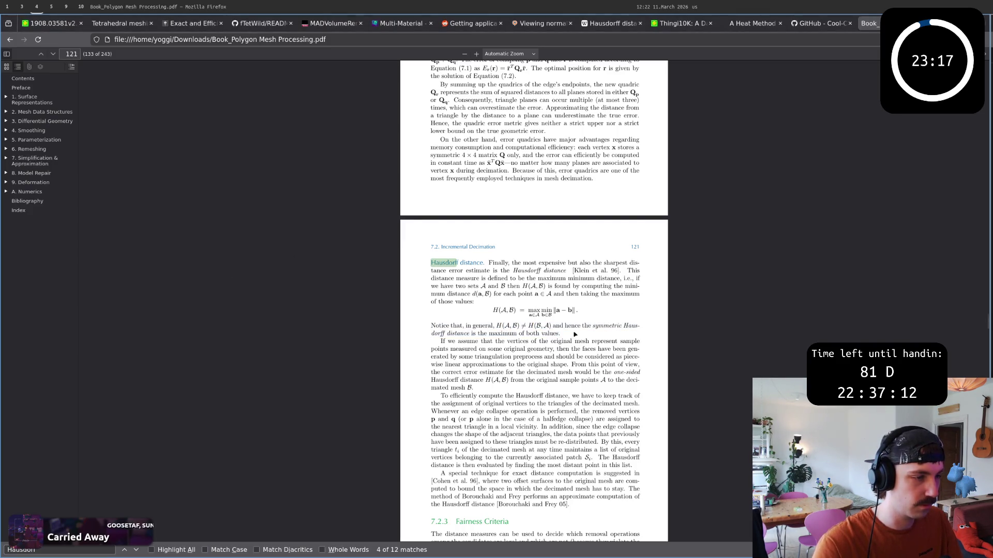
pyautogui.click(520, 336)
pyautogui.moveTo(431, 263); pyautogui.dragTo(466, 334)
pyautogui.click(433, 327)
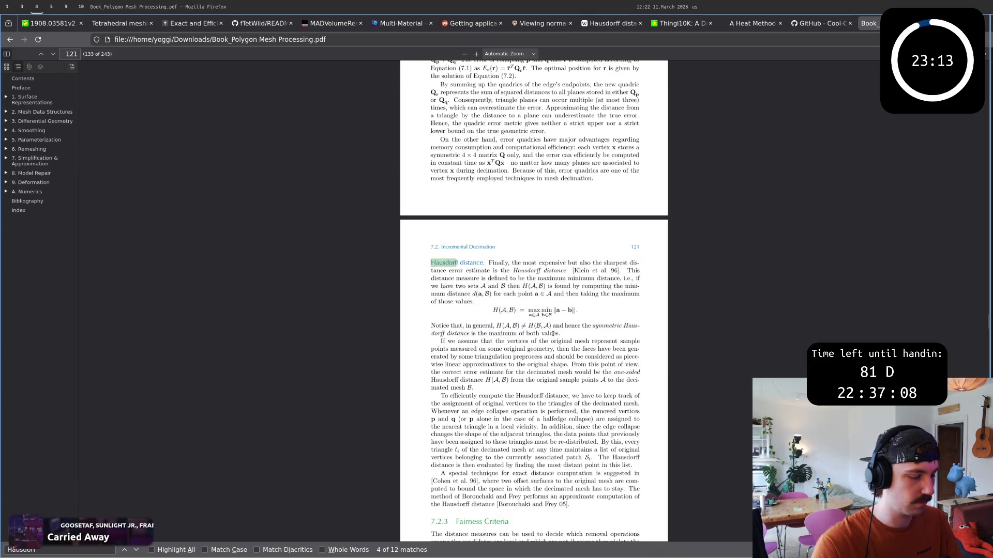
pyautogui.press('super+5')
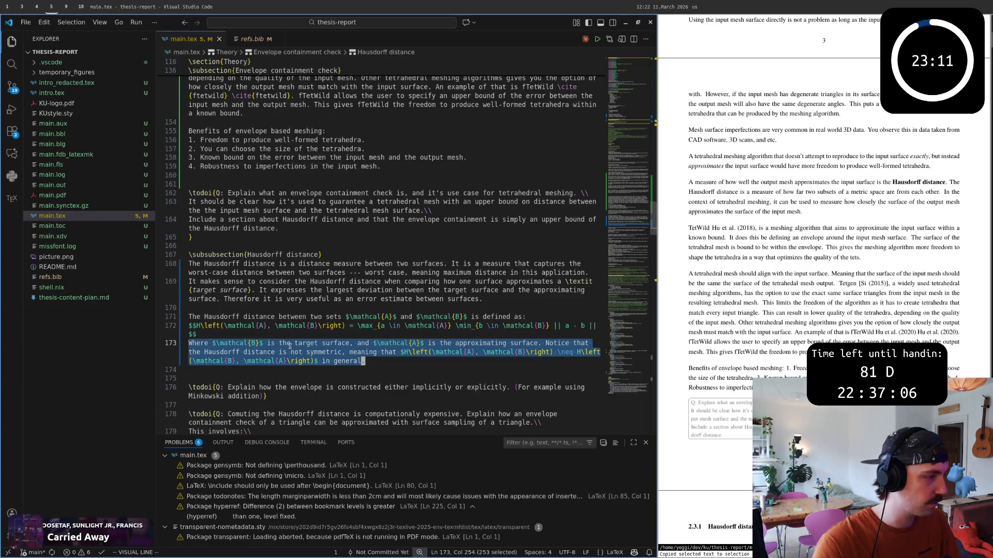
# Step: Insert a blank line between the formula and the Where sentence and save main.tex
pyautogui.click(388, 361)
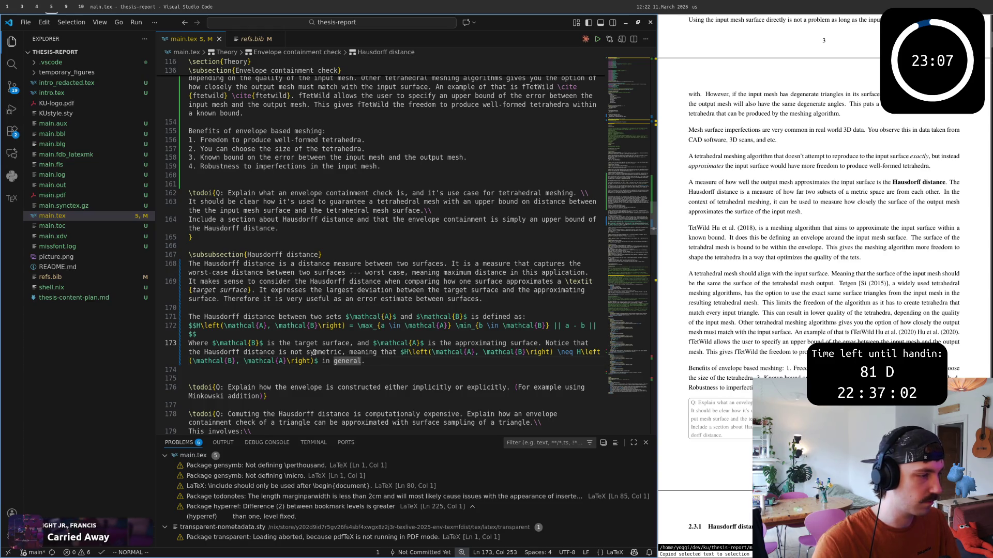
pyautogui.scroll(-5, 759, 332)
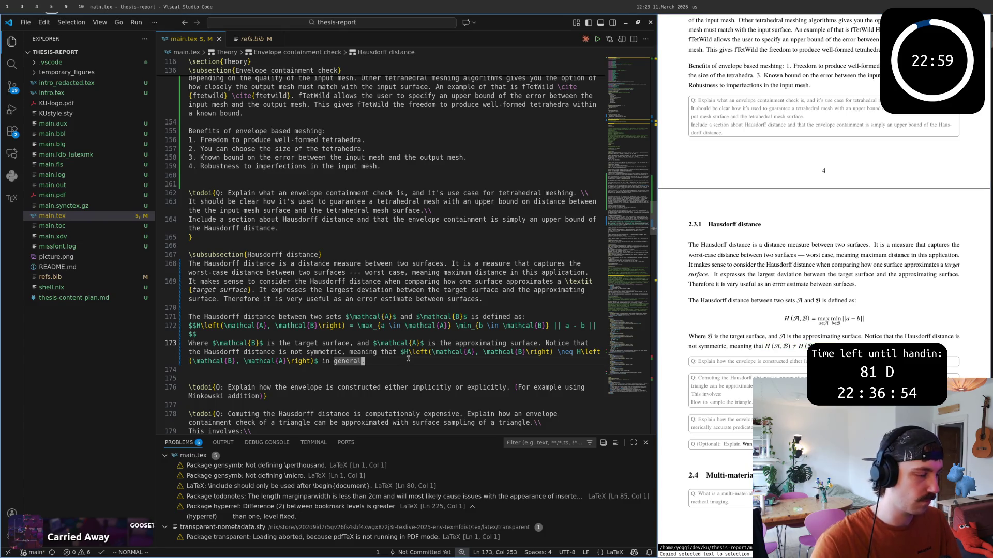
pyautogui.hotkey('shift', 'o')
pyautogui.press('Escape')
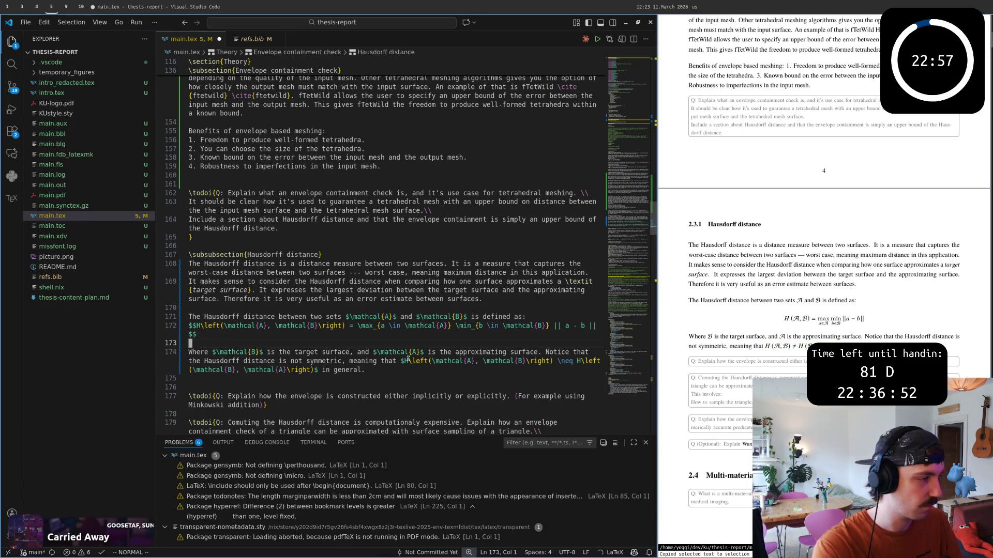
pyautogui.press('k')
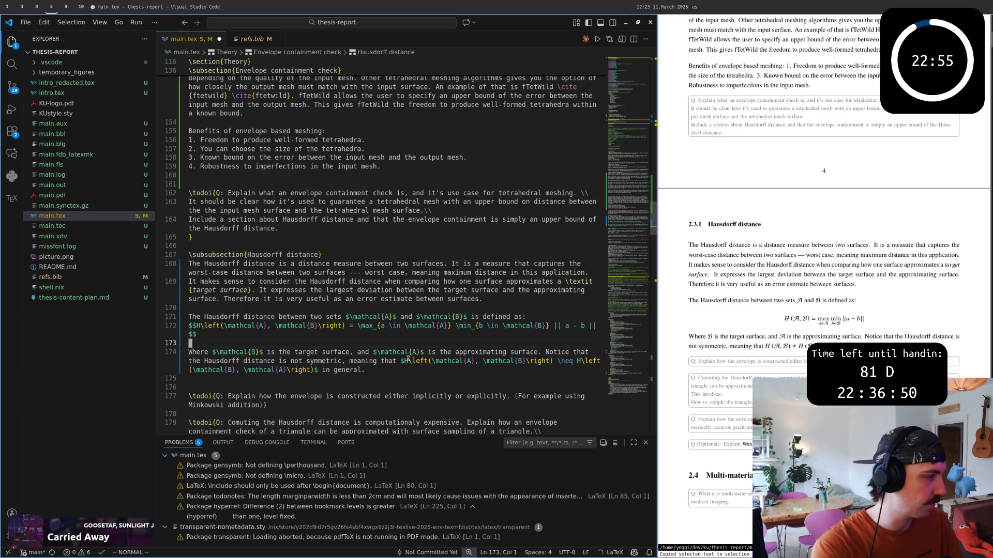
pyautogui.write('j:w')
pyautogui.press('Return')
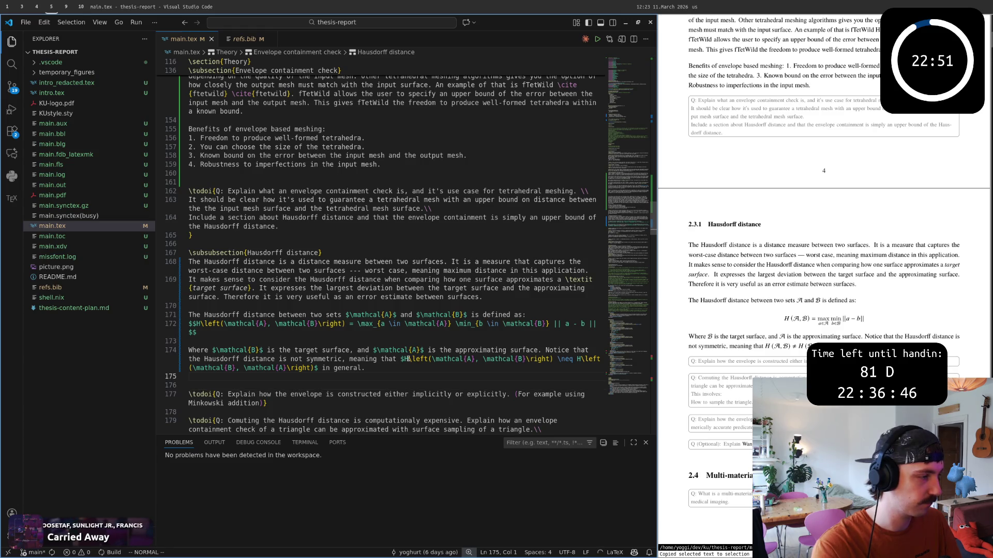
pyautogui.press('k')
pyautogui.press('z')
pyautogui.press('z')
pyautogui.press('k')
pyautogui.press('k')
pyautogui.press('k')
pyautogui.press('k')
pyautogui.press('k')
pyautogui.press('k')
pyautogui.press('k')
pyautogui.press('y')
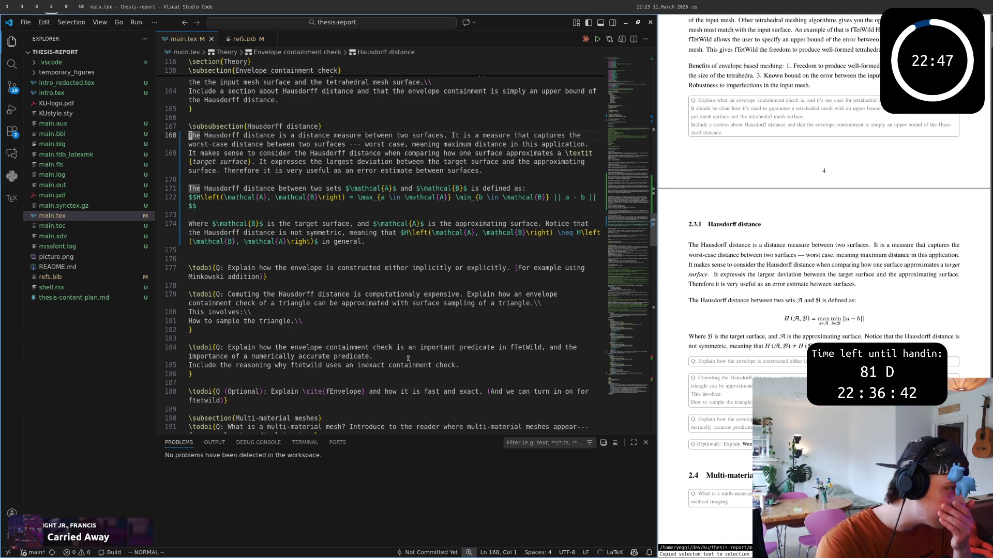
pyautogui.press('j')
pyautogui.press('j')
pyautogui.press('j')
pyautogui.press('j')
pyautogui.press('j')
pyautogui.press('j')
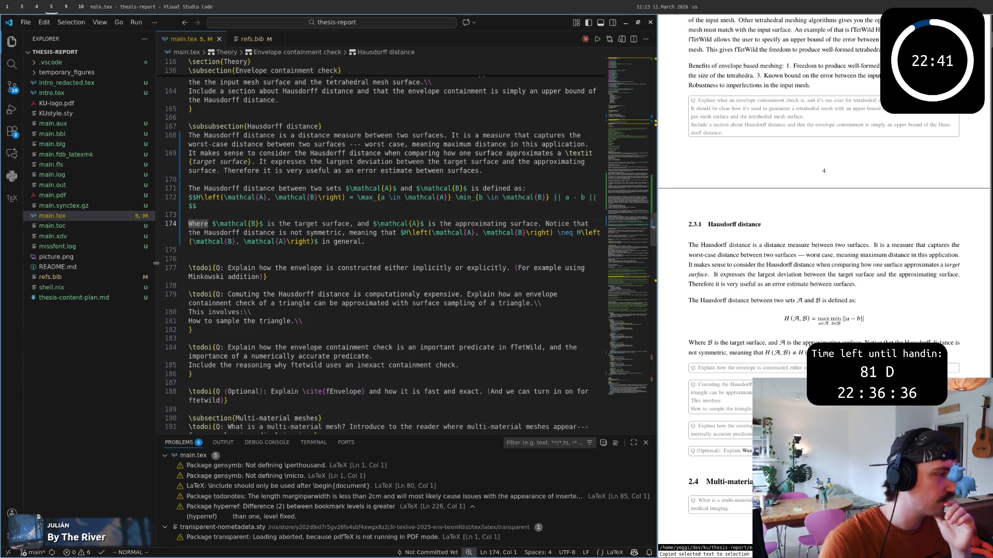
# Step: Narrow the Explorer, enlarge the editor with Ctrl+=, save again and switch to the browser
pyautogui.moveTo(156, 263); pyautogui.dragTo(114, 264)
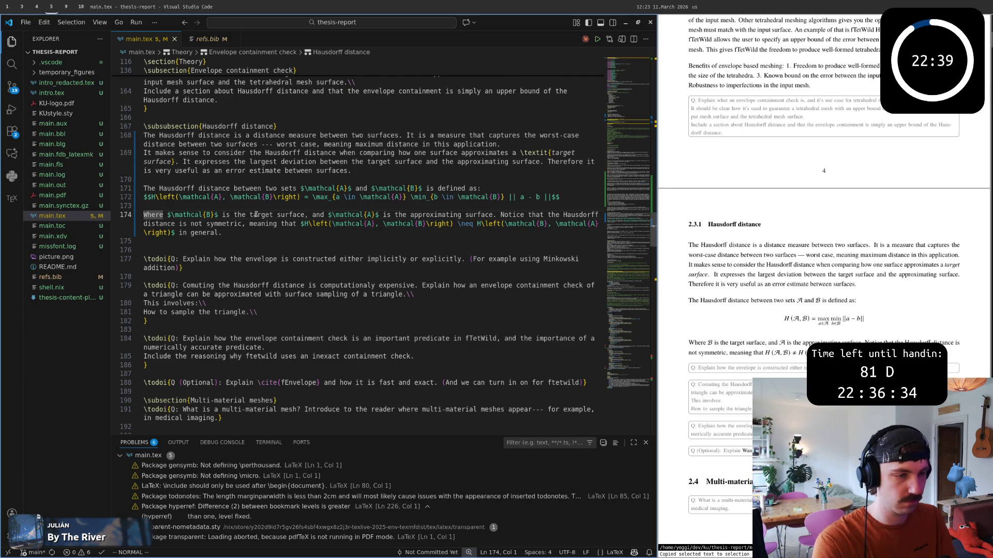
pyautogui.hotkey('ctrl', '=')
pyautogui.press('k')
pyautogui.press('k')
pyautogui.press('j')
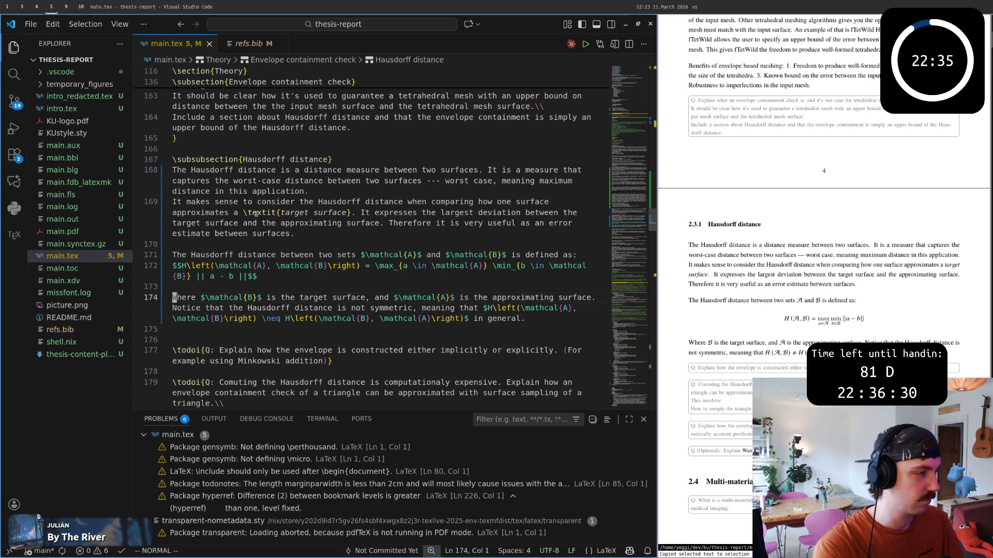
pyautogui.press('w')
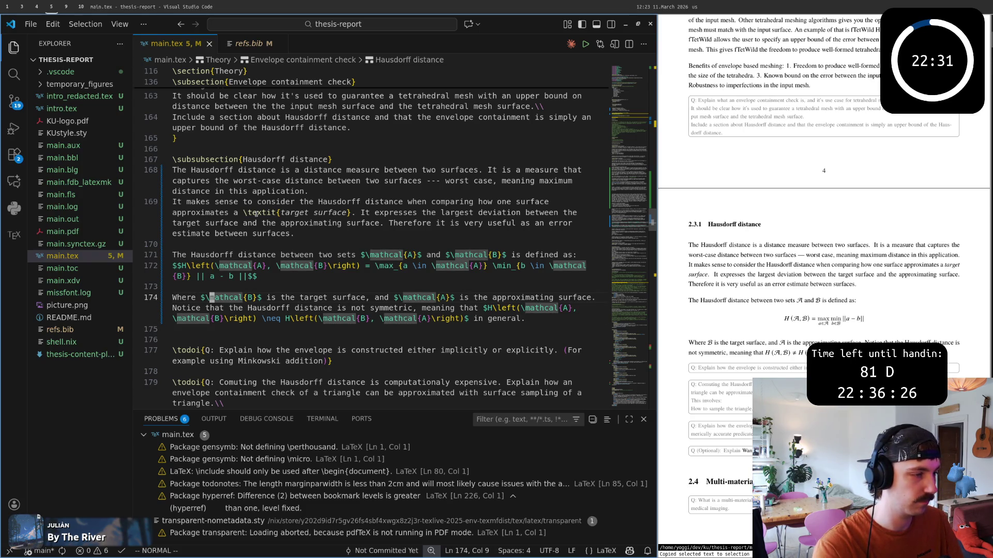
pyautogui.press('w')
pyautogui.press('w')
pyautogui.press('j')
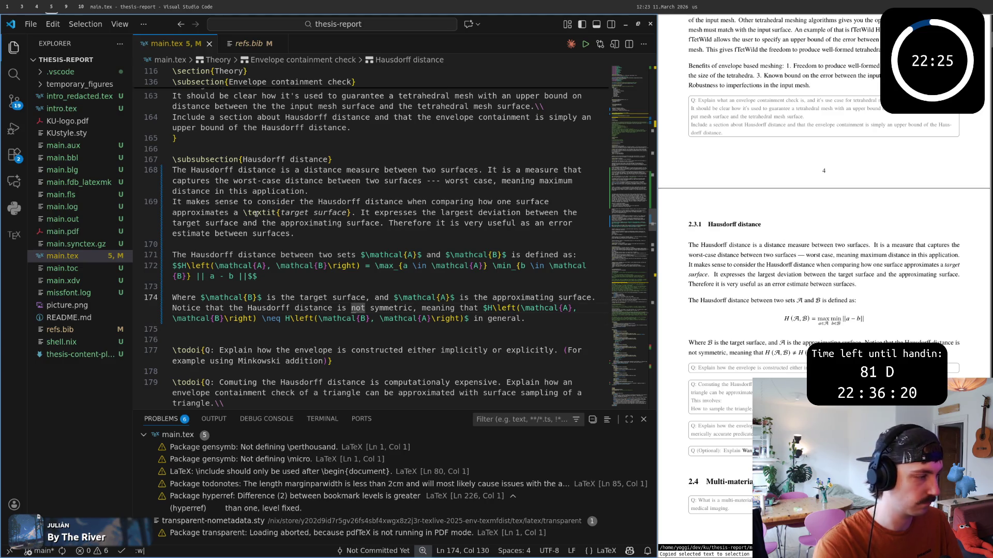
pyautogui.press('Return')
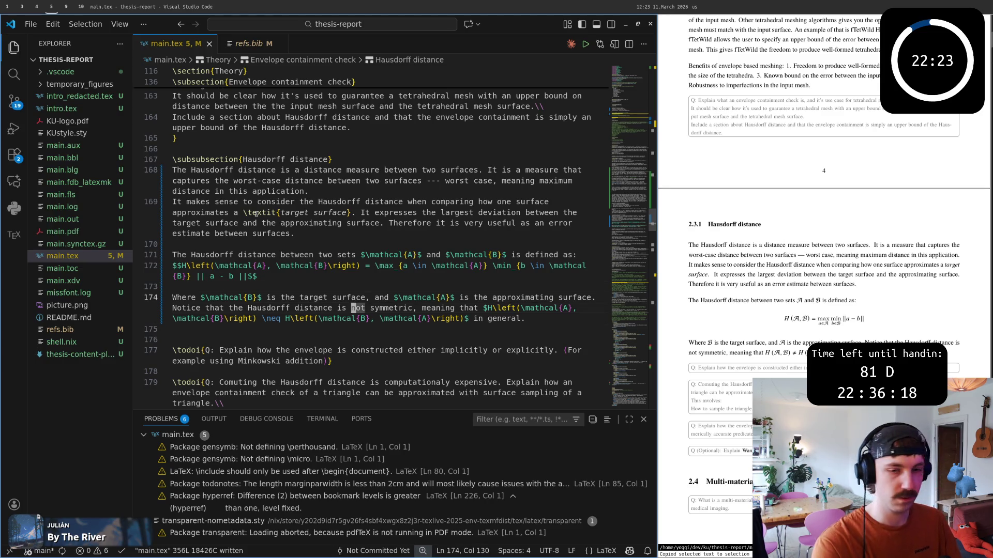
pyautogui.press('super+4')
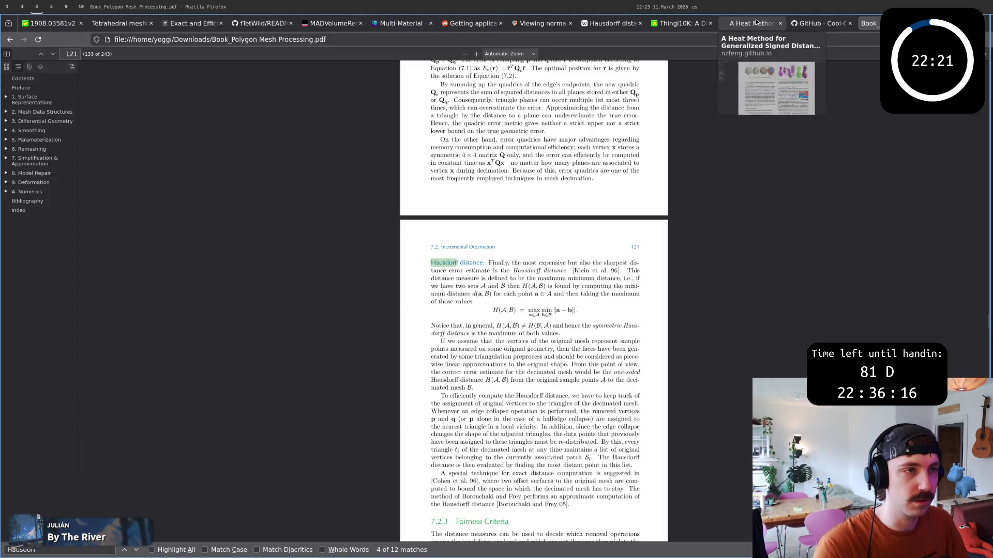
# Step: Open Wikipedia's Hausdorff distance illustration of curves X and Y as the original SVG file
pyautogui.click(611, 23)
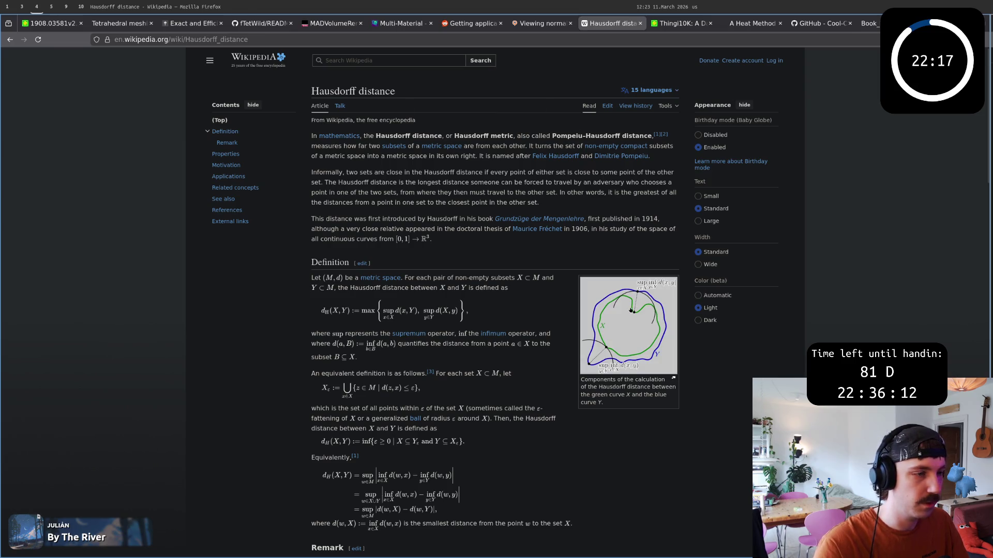
pyautogui.click(628, 326)
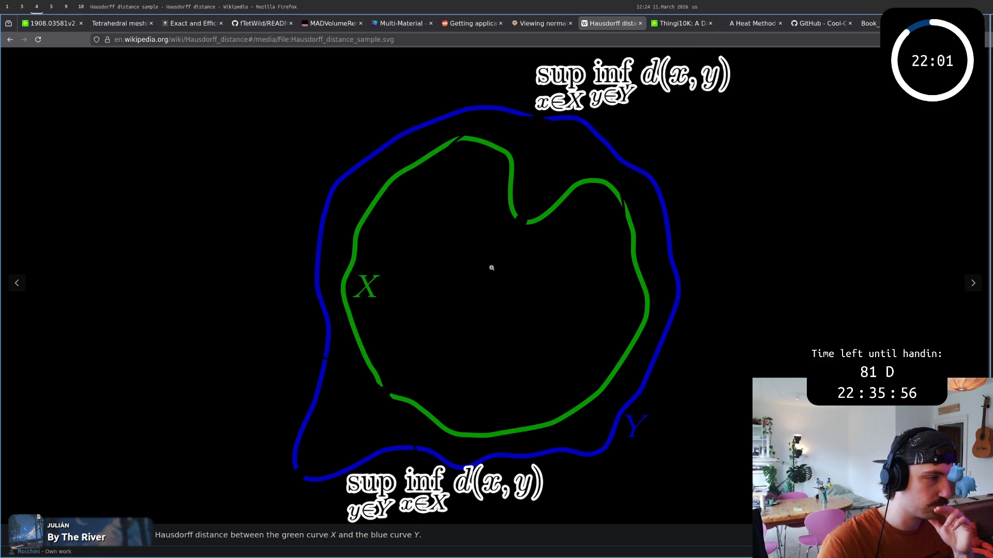
pyautogui.click(468, 290)
# Step: Start saving the Hausdorff SVG and browse to home/dev/ku/thesis-report in the Save dialog
pyautogui.rightClick(76, 99)
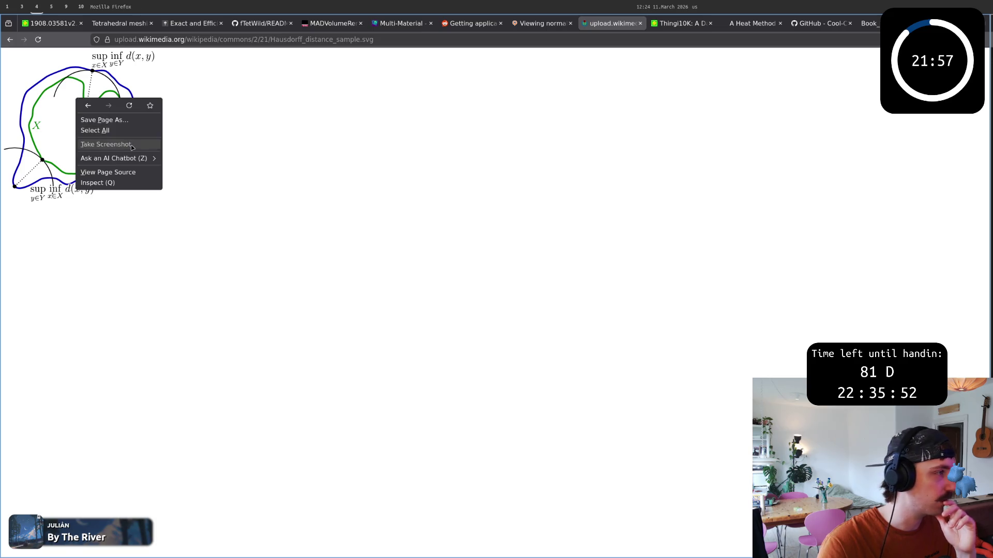
pyautogui.click(319, 163)
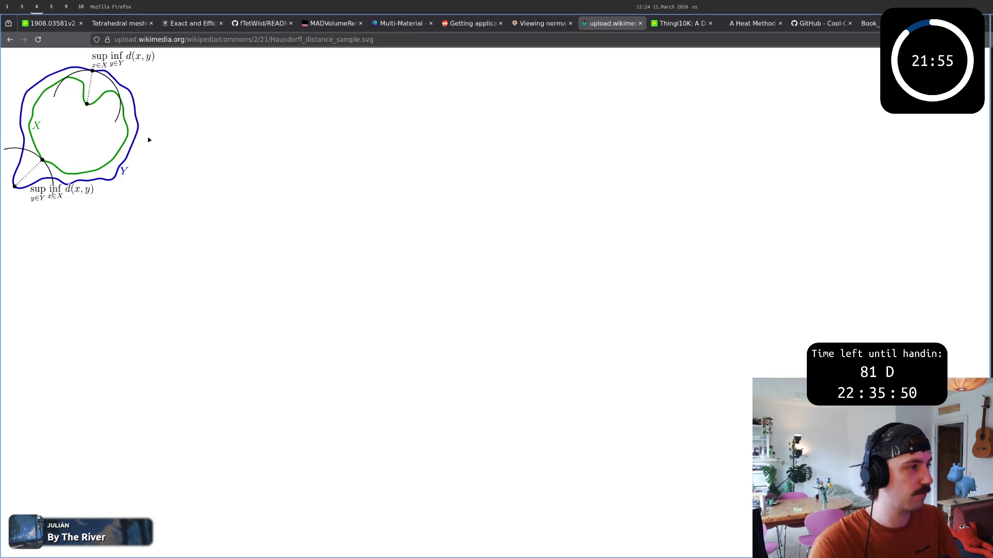
pyautogui.click(560, 153)
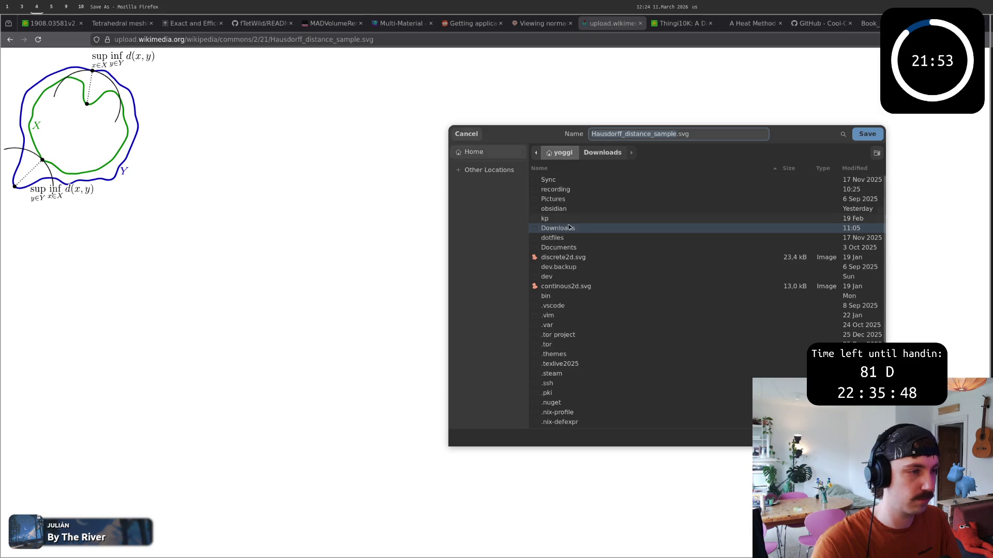
pyautogui.doubleClick(566, 277)
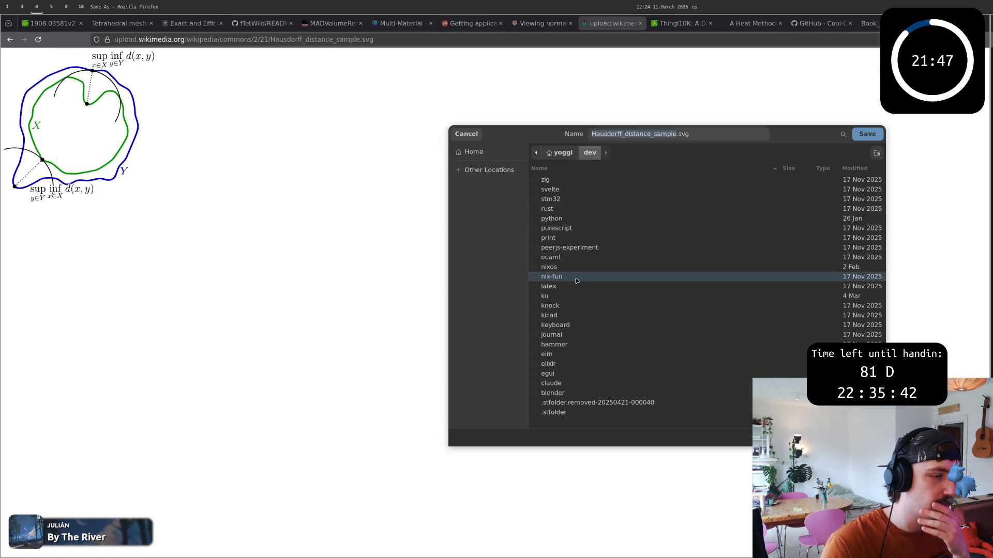
pyautogui.doubleClick(568, 295)
pyautogui.doubleClick(560, 199)
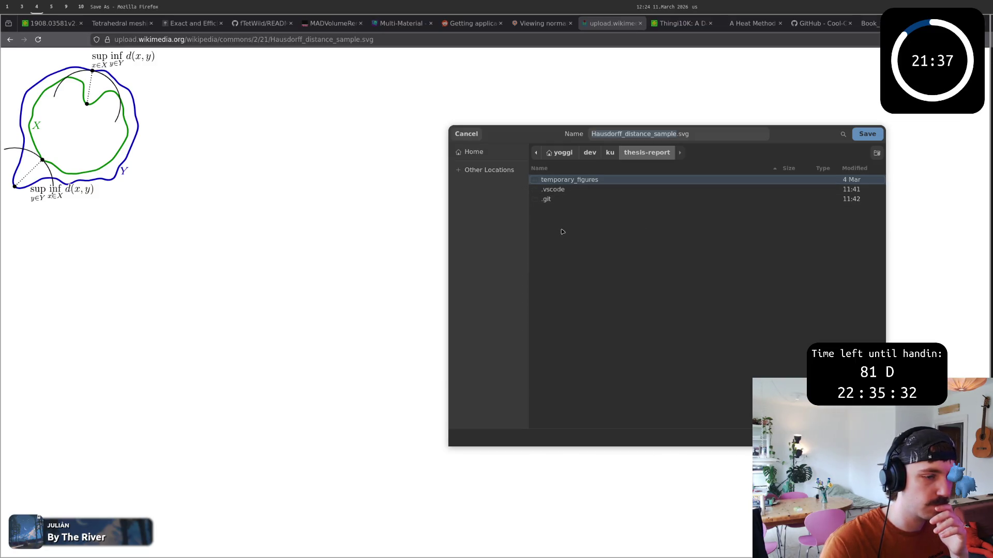
# Step: Create a new 'figures' folder inside thesis-report and enter it
pyautogui.rightClick(578, 186)
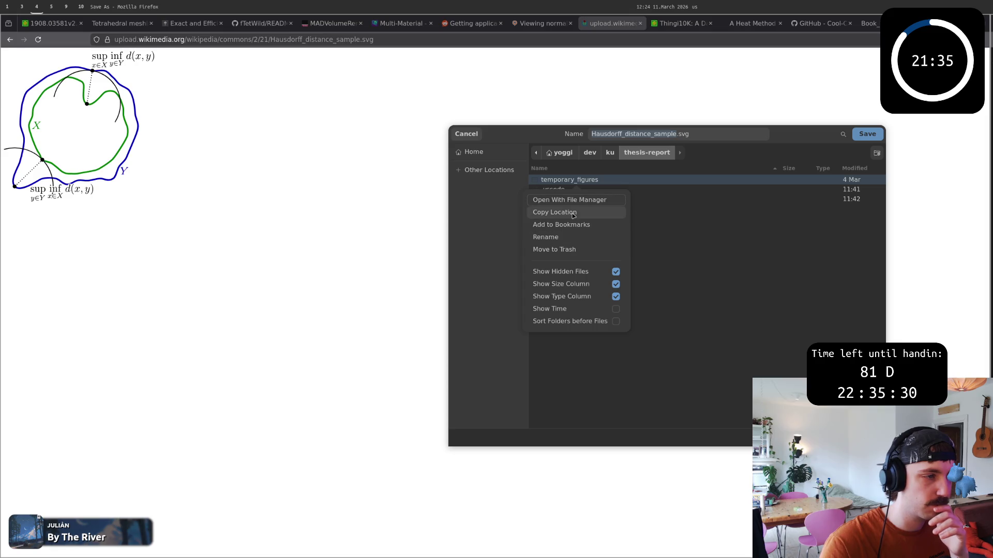
pyautogui.click(634, 263)
pyautogui.rightClick(578, 245)
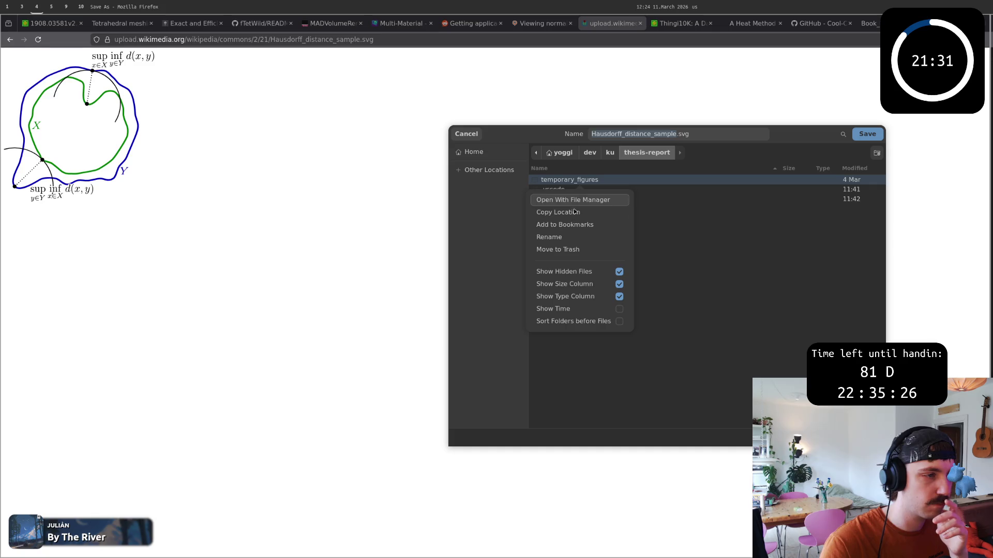
pyautogui.press('Escape')
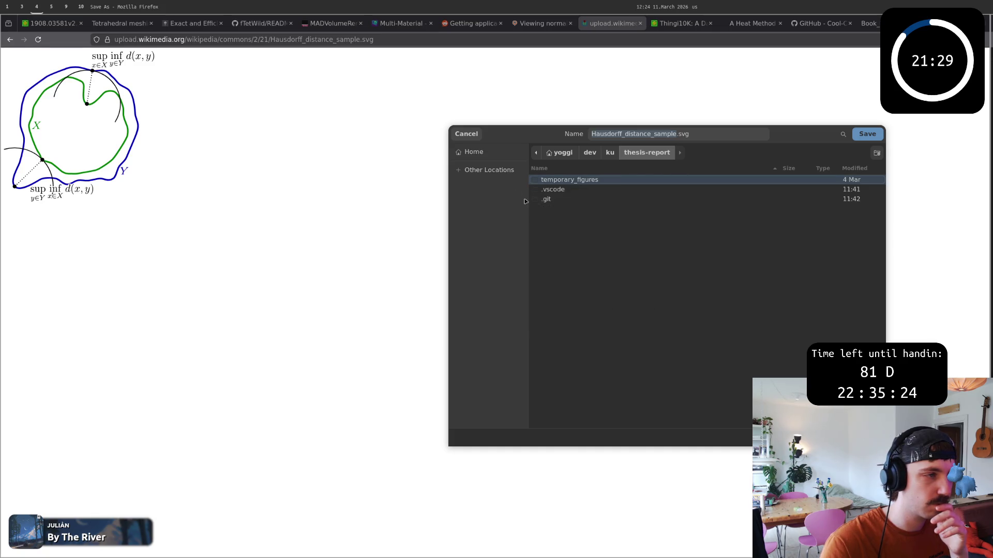
pyautogui.click(877, 154)
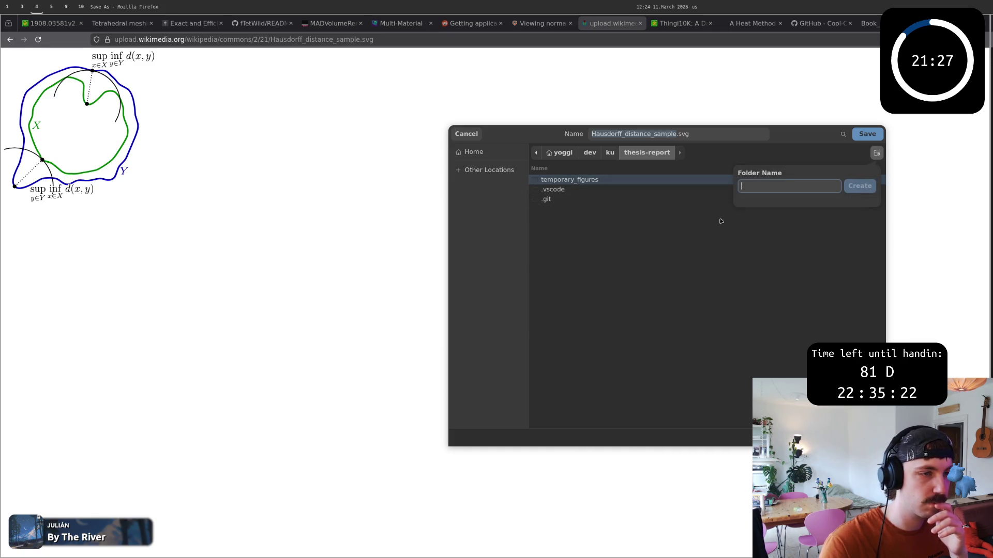
pyautogui.write('figures')
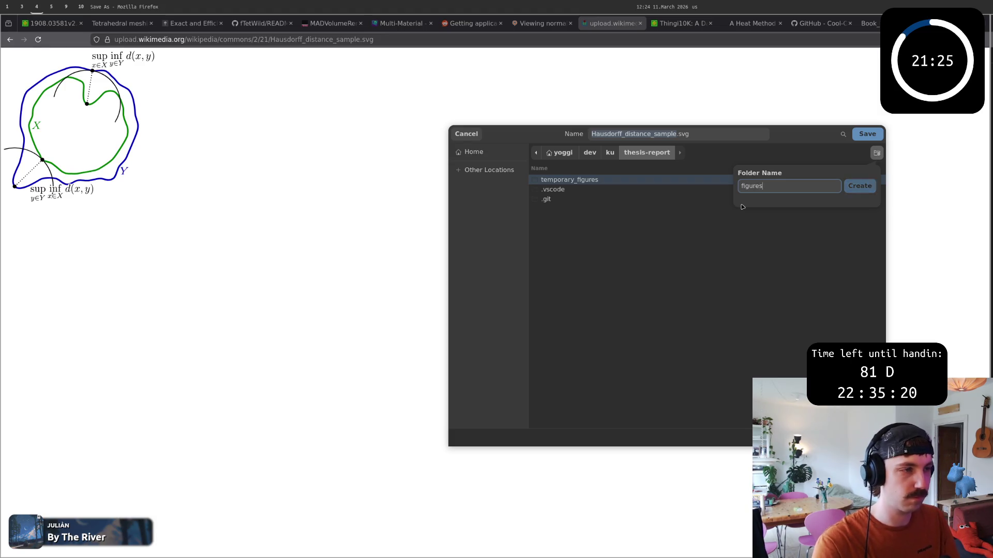
pyautogui.press('Return')
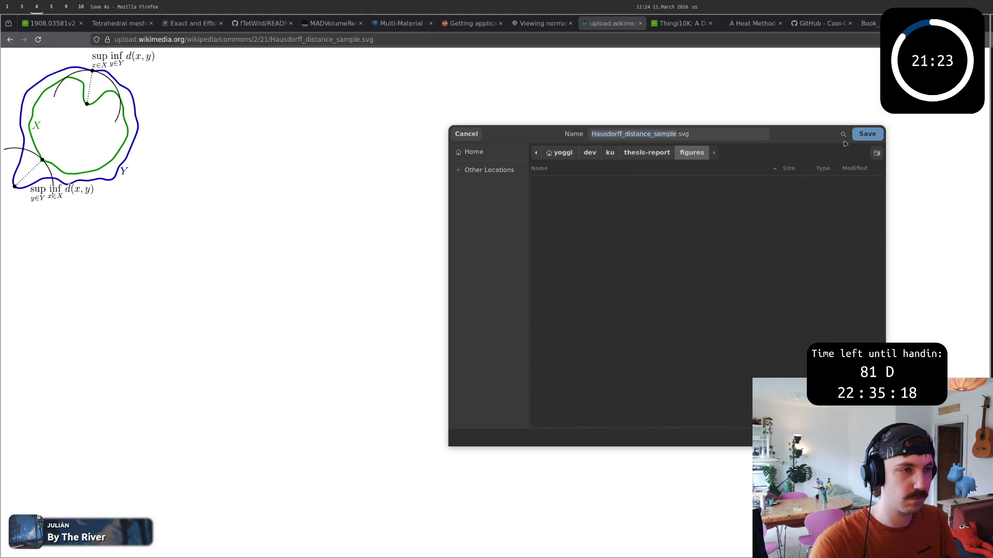
# Step: Save the Hausdorff distance sample SVG into the figures folder and return to the LaTeX source
pyautogui.click(586, 134)
pyautogui.hotkey('ctrl', 'a')
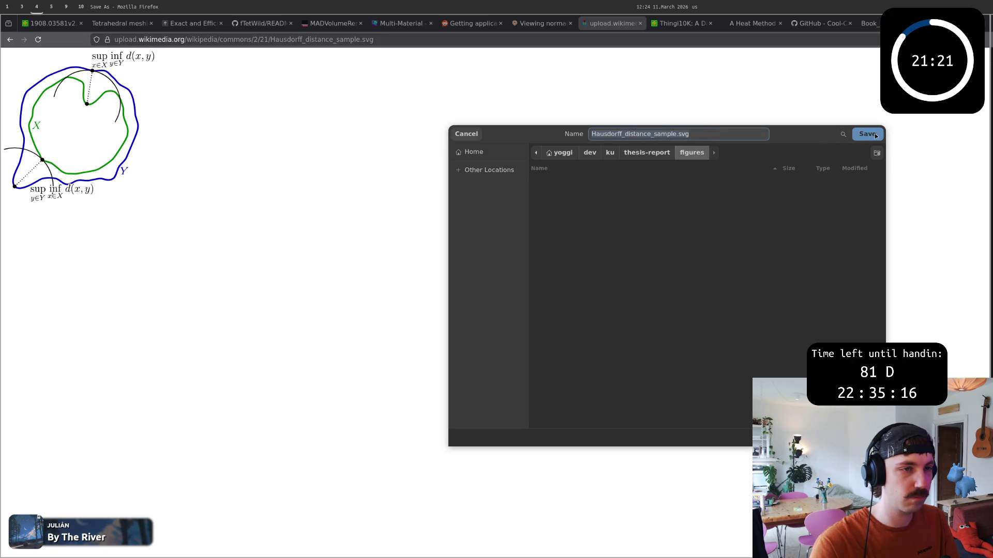
pyautogui.click(875, 135)
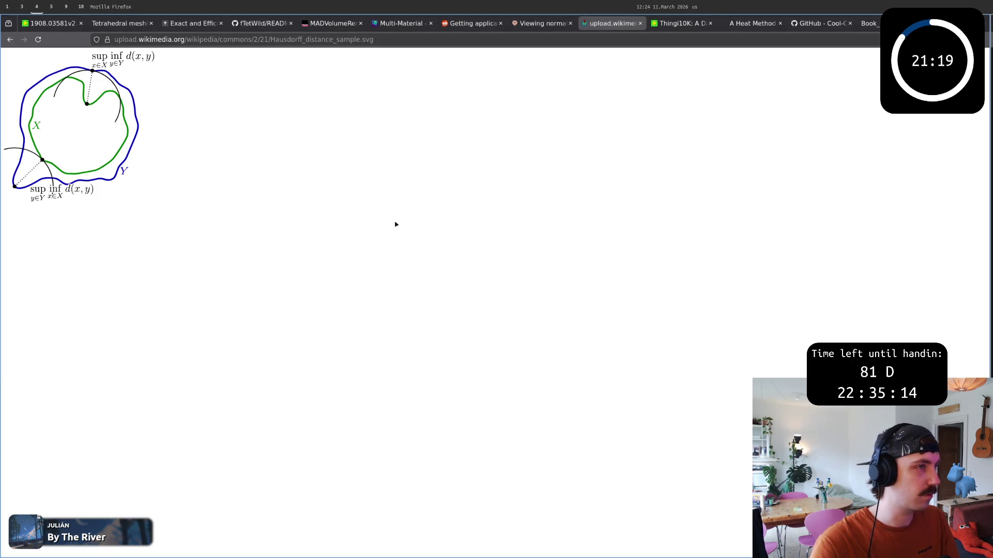
pyautogui.press('super+5')
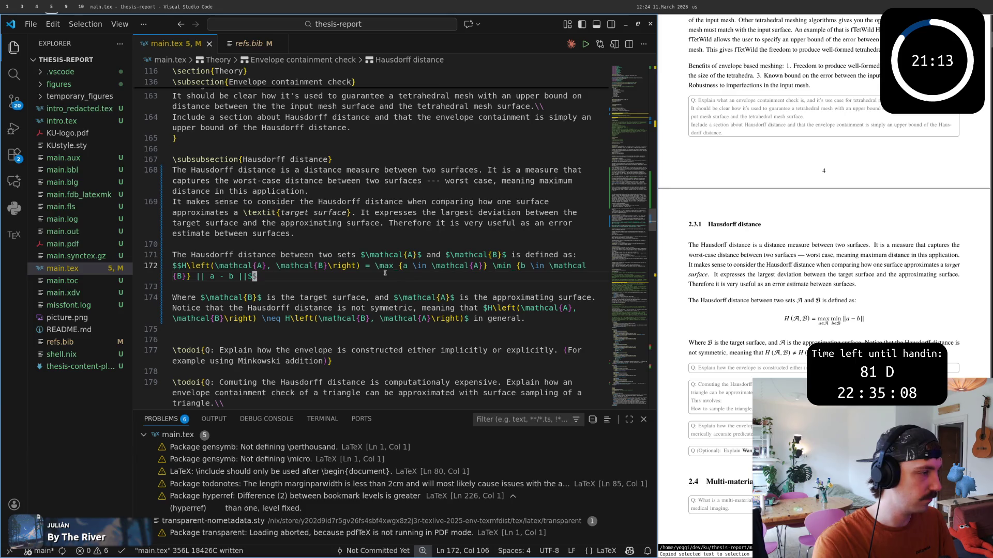
# Step: Insert blank lines above the Hausdorff distance definition and rest on the empty line
pyautogui.press('k')
pyautogui.press('O')
pyautogui.press('Return')
pyautogui.press('Return')
pyautogui.press('Up')
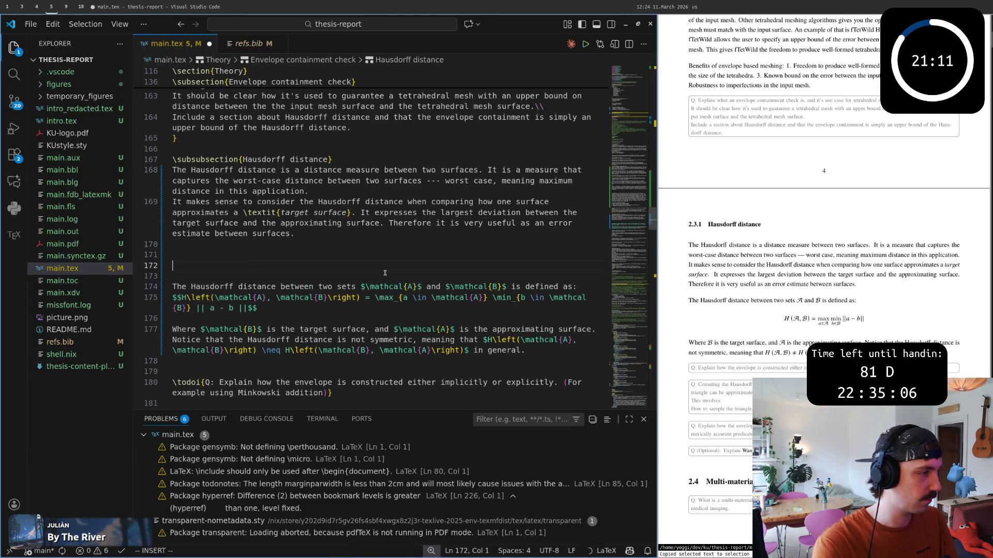
pyautogui.write('\\')
pyautogui.press('BackSpace')
pyautogui.press('Up')
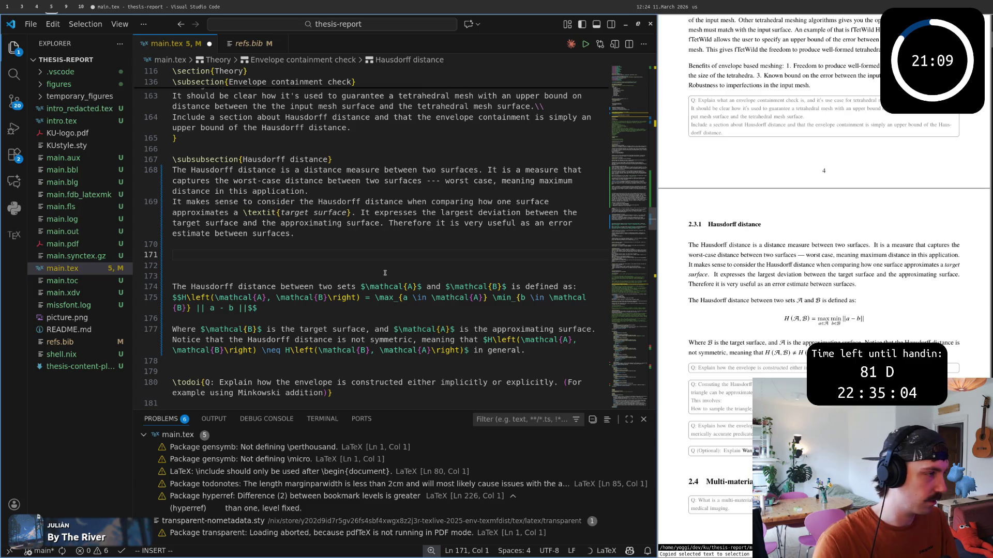
# Step: Save main.tex to recompile, then bring up an AI edit prompt at the empty line
pyautogui.rightClick(176, 375)
pyautogui.click(218, 258)
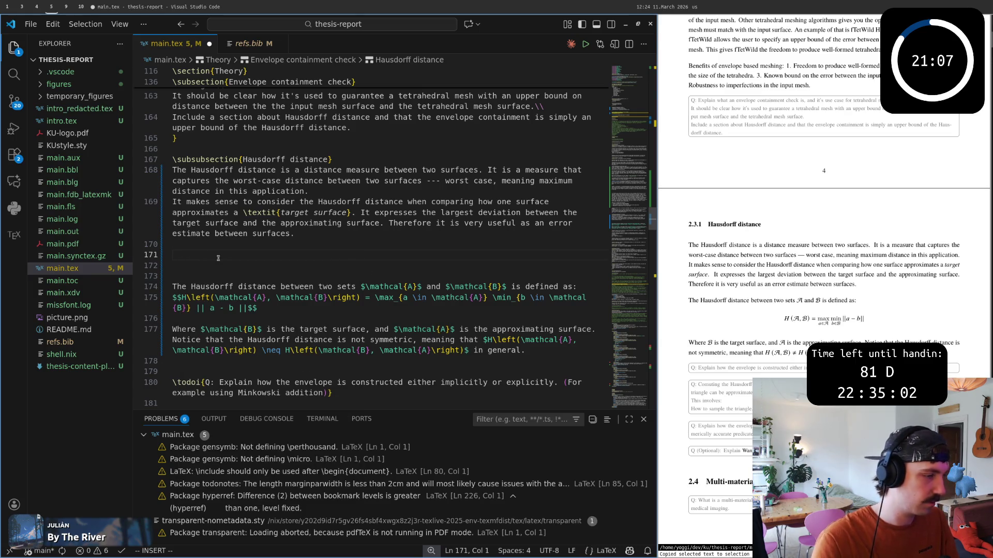
pyautogui.press('Escape')
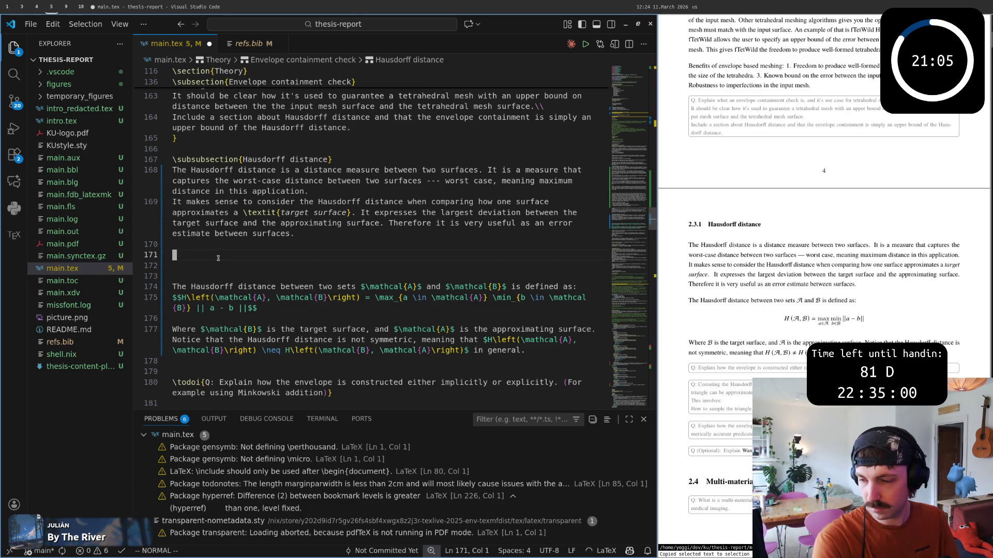
pyautogui.hotkey('ctrl', 's')
pyautogui.press('i')
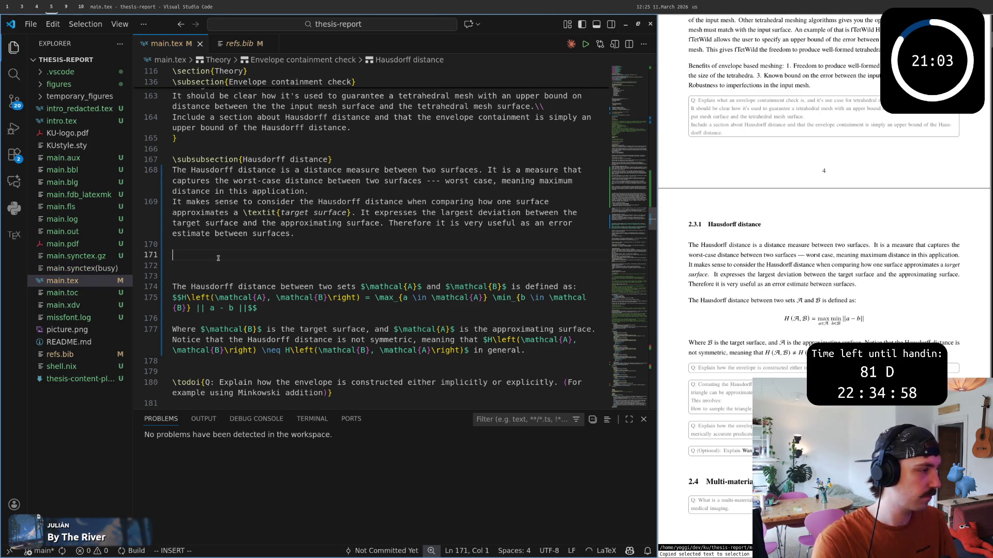
pyautogui.rightClick(207, 258)
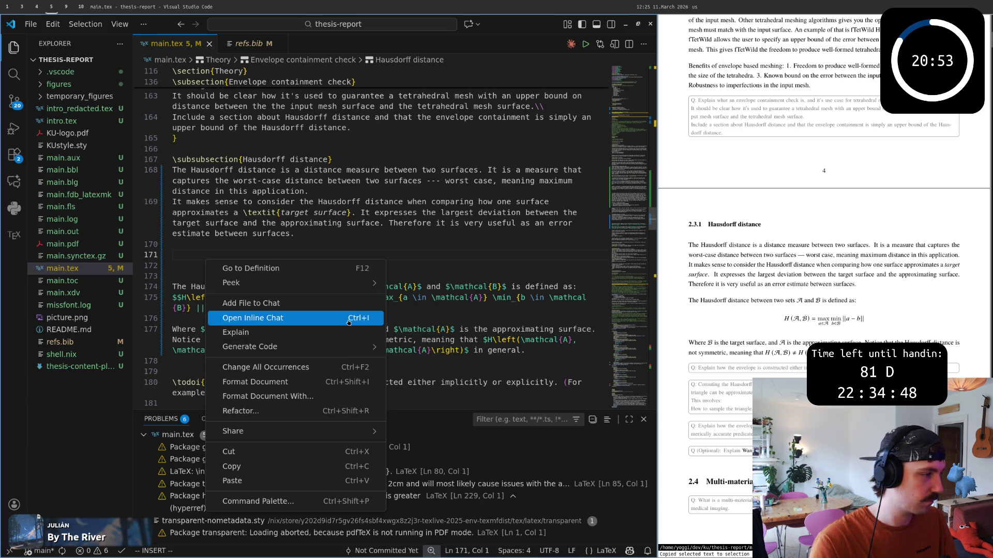
pyautogui.click(348, 322)
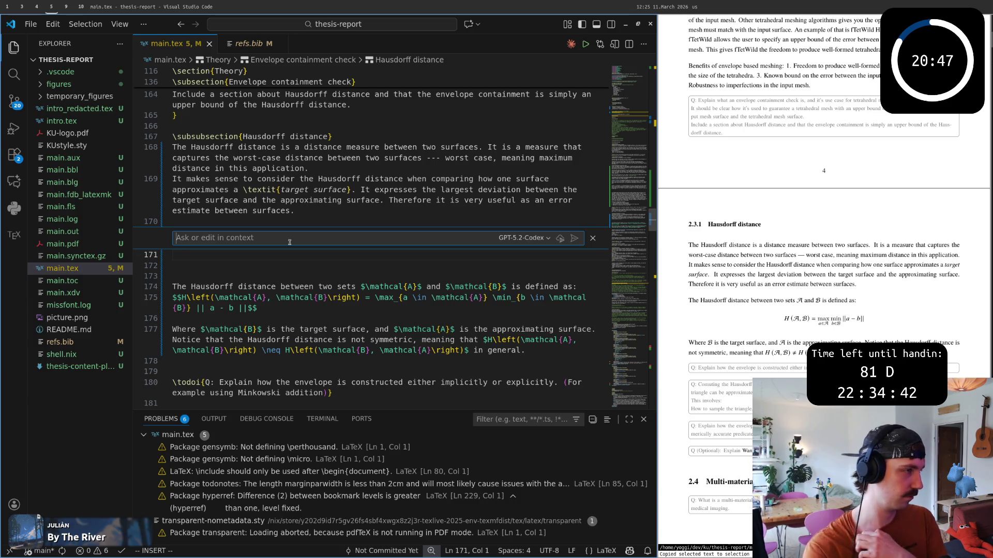
pyautogui.write('Add the figure in ./figures as a ')
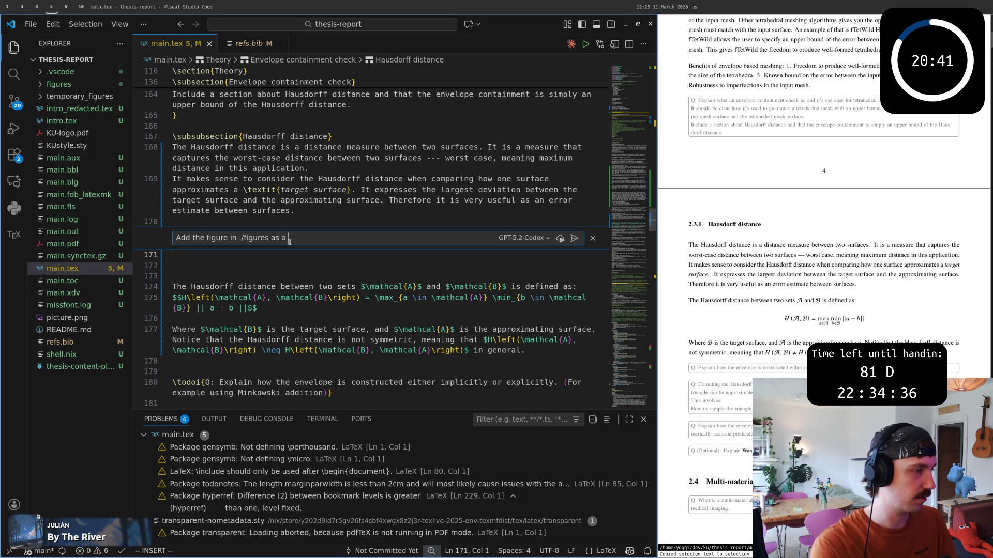
pyautogui.write('wrap figure th')
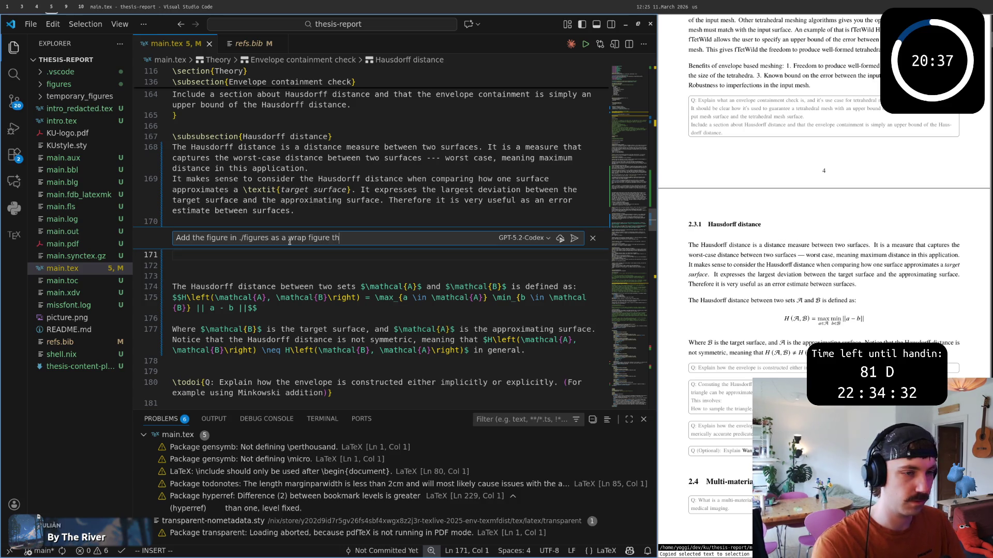
pyautogui.write('at sits in the side/margi')
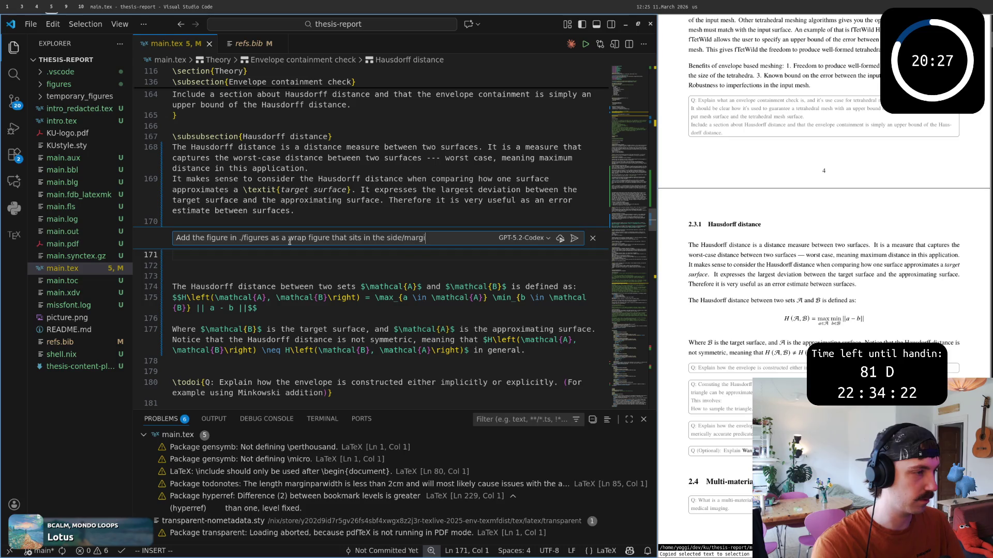
pyautogui.write('n of the page.')
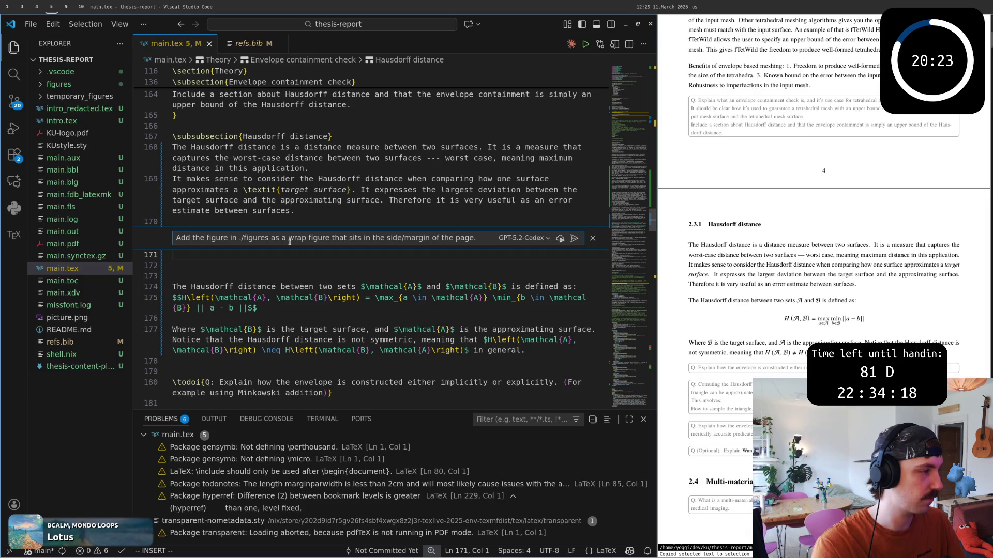
# Step: Ask Copilot for a right-side wrapfigure of figures/hausdorff_distance and accept the generated block
pyautogui.press('Return')
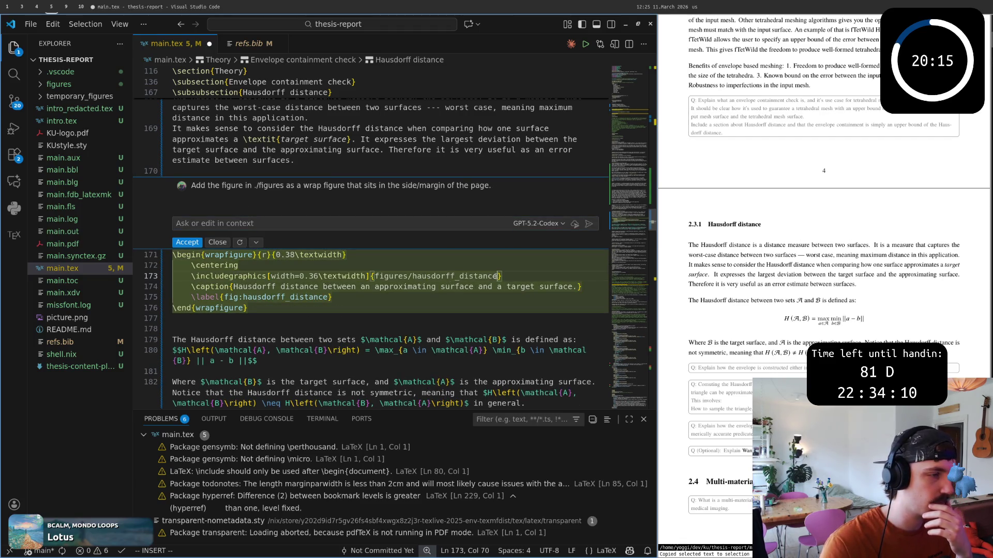
pyautogui.doubleClick(449, 277)
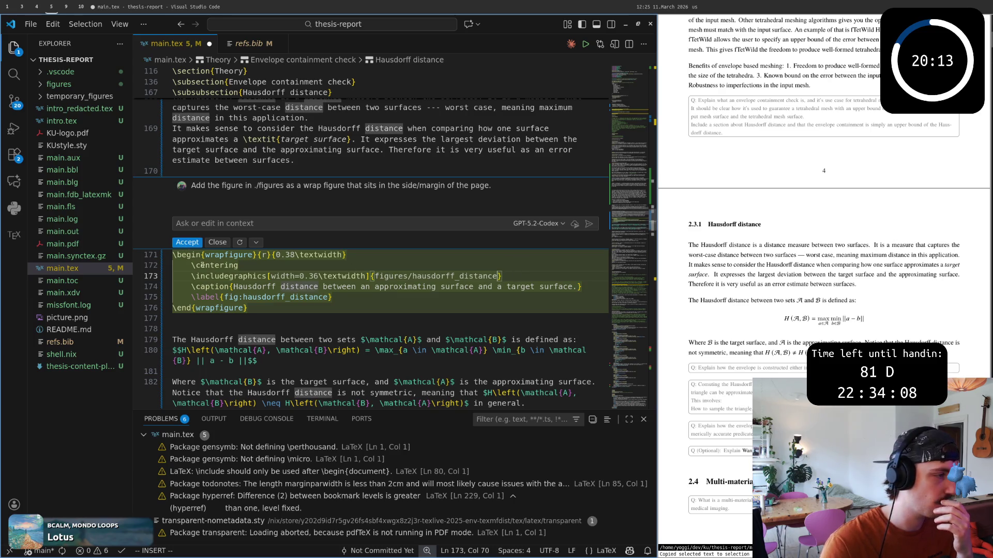
pyautogui.click(183, 243)
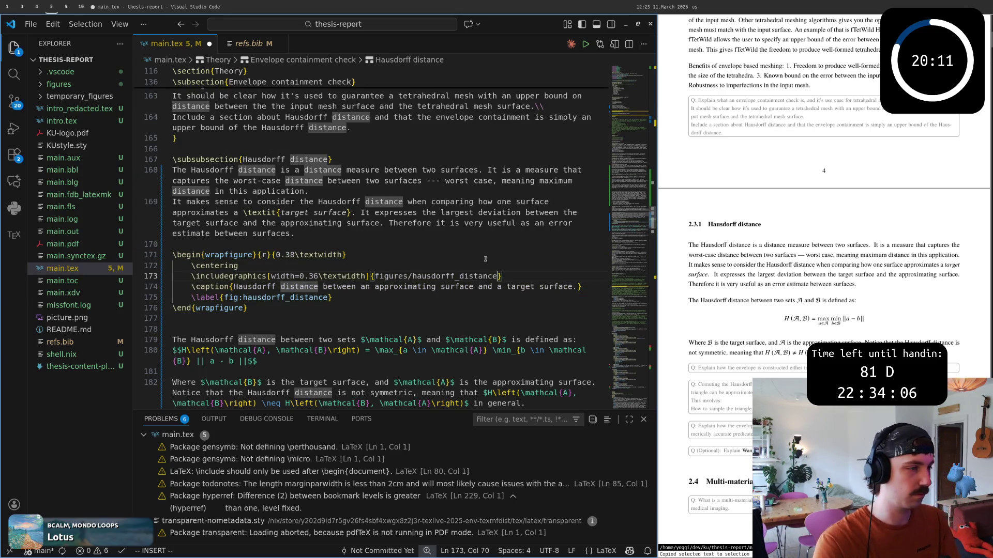
# Step: Cut the image path back to figures/ and save, making the rebuild fail on the missing file
pyautogui.press('BackSpace')
pyautogui.press('BackSpace')
pyautogui.press('BackSpace')
pyautogui.press('BackSpace')
pyautogui.press('BackSpace')
pyautogui.press('BackSpace')
pyautogui.press('BackSpace')
pyautogui.press('BackSpace')
pyautogui.press('BackSpace')
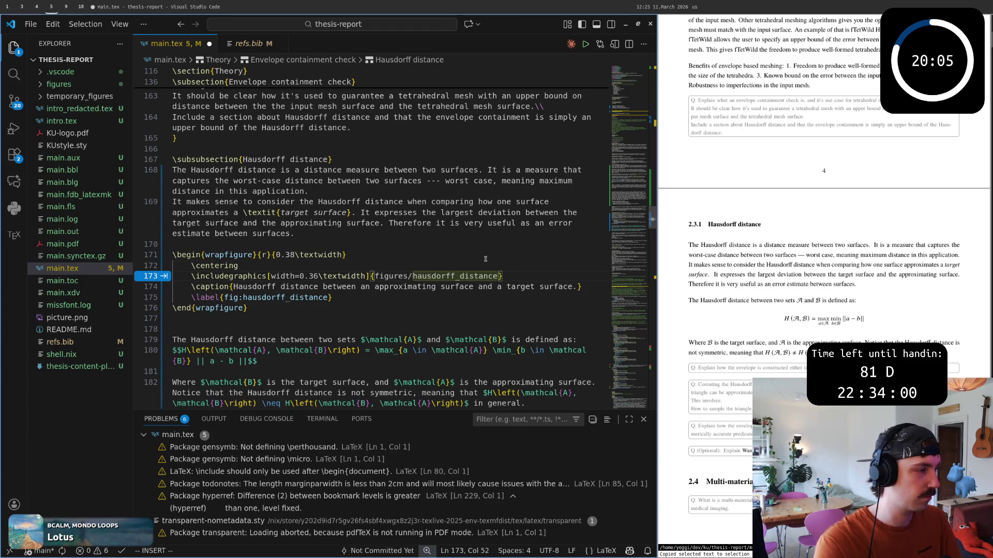
pyautogui.hotkey('ctrl', 's')
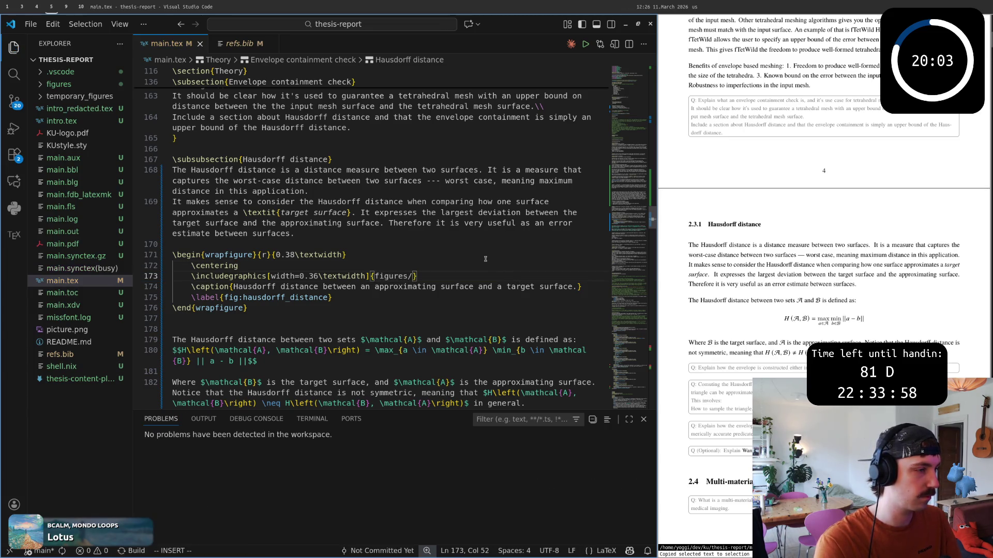
pyautogui.press('Escape')
# Step: Copy the full path of figures/Hausdorff_distance_sample.svg from the Explorer and return to main.tex
pyautogui.click(59, 84)
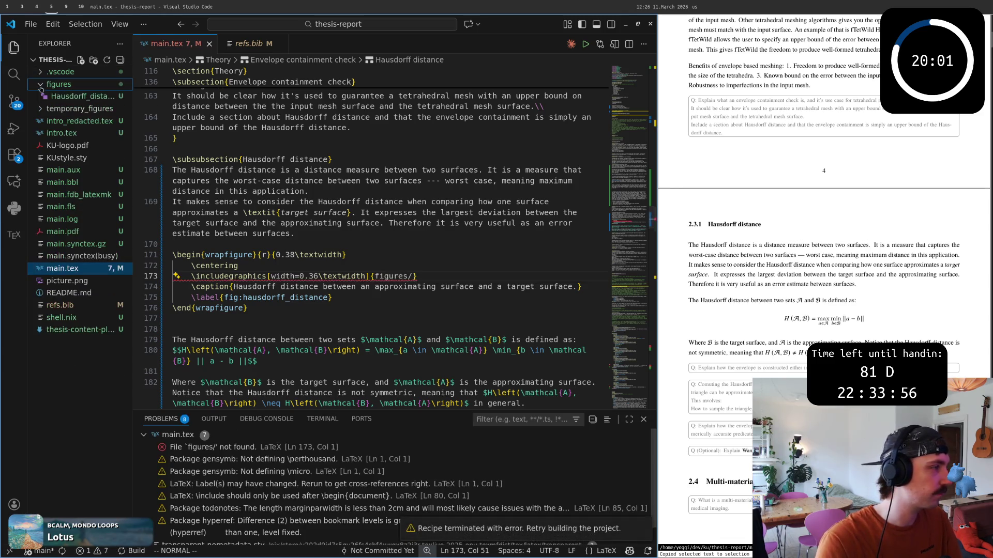
pyautogui.click(68, 96)
pyautogui.rightClick(68, 96)
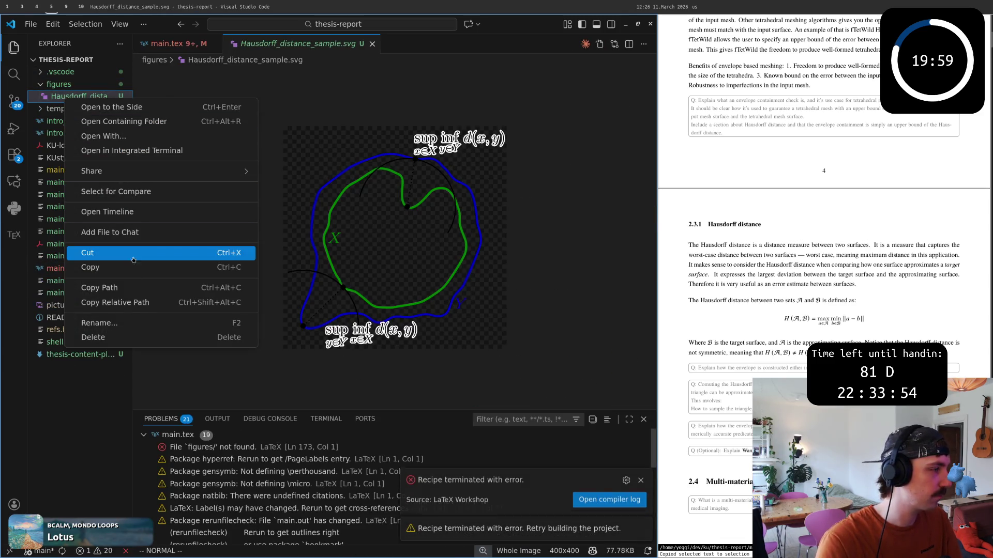
pyautogui.click(133, 287)
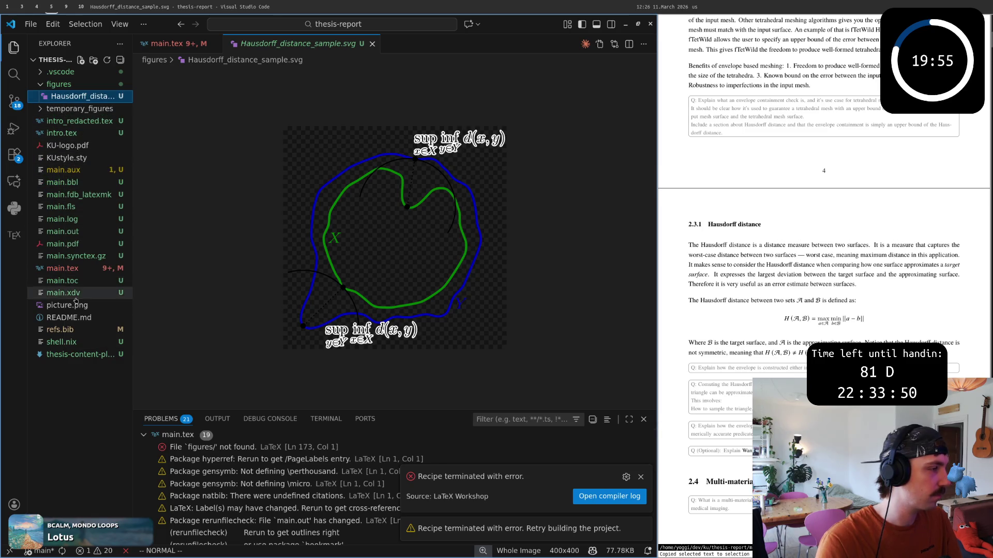
pyautogui.click(62, 268)
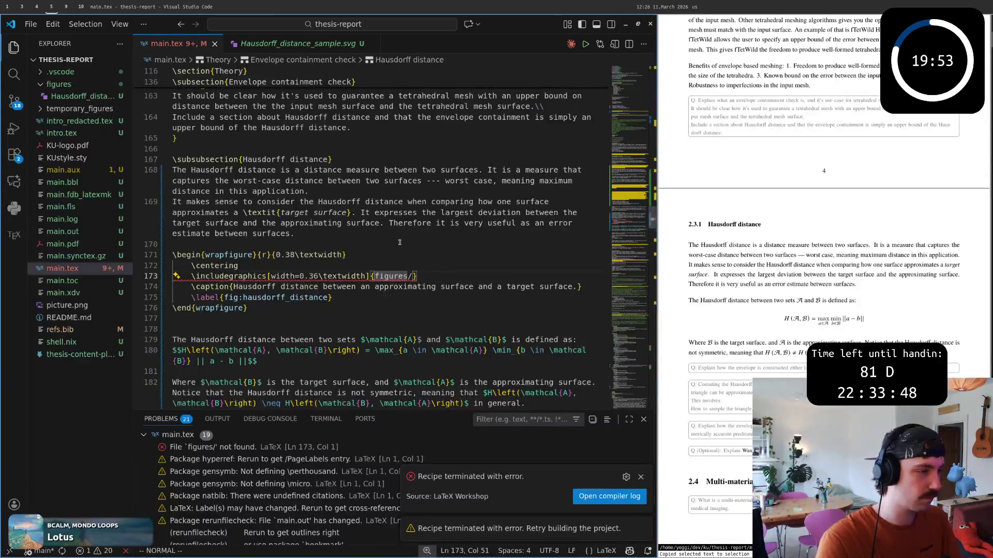
# Step: Paste the SVG path, trim the absolute prefix to figures/Hausdorff_distance_sample.svg and save
pyautogui.write('/home/yoggi/dev/ku/thesis-report/figures/Hausdorff_distance_sample.svg')
pyautogui.hotkey('ctrl', 'z')
pyautogui.hotkey('ctrl', 'z')
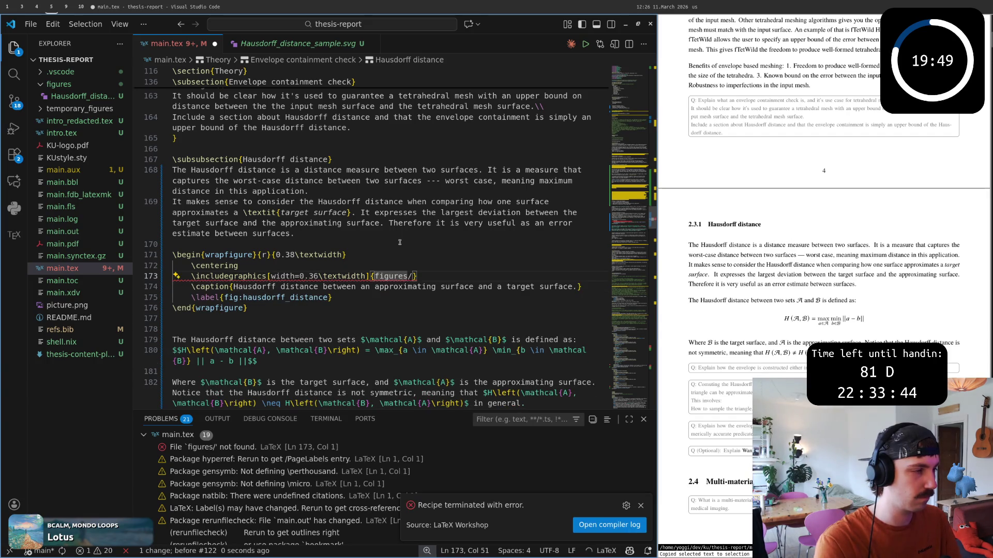
pyautogui.write('/home/yoggi/dev/ku/thesis-report/figures/Hausdorff_distance_sample.svg')
pyautogui.press('h')
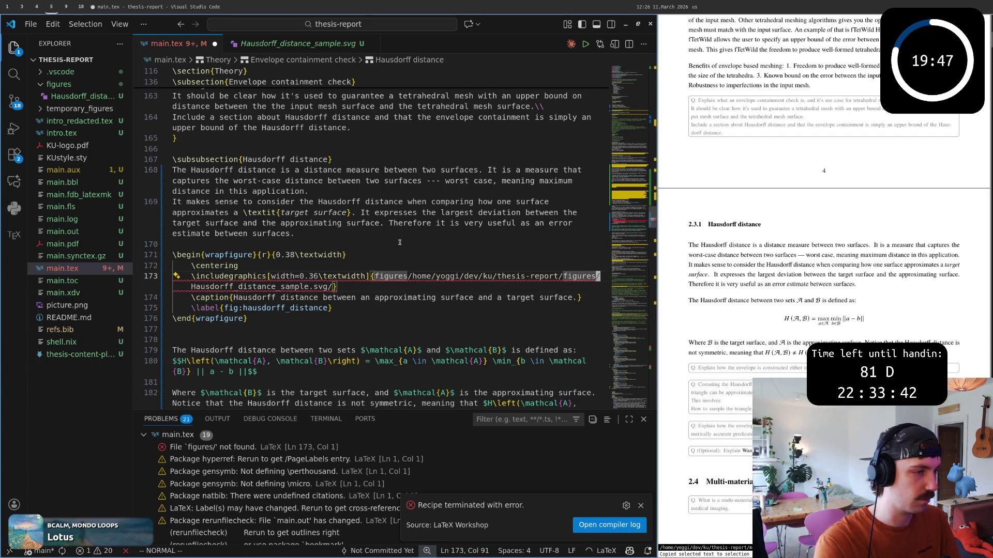
pyautogui.press('v')
pyautogui.press('b')
pyautogui.press('b')
pyautogui.press('b')
pyautogui.press('b')
pyautogui.press('b')
pyautogui.press('b')
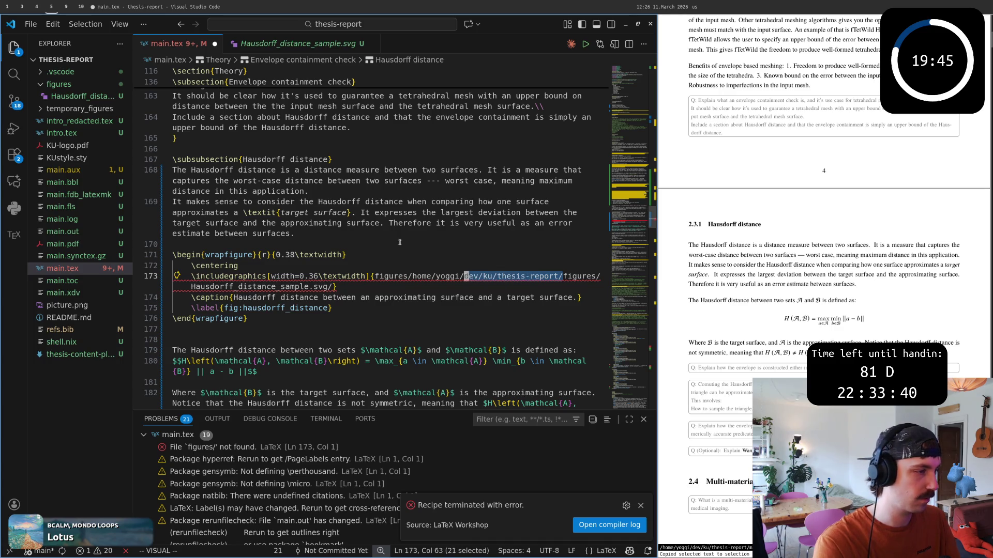
pyautogui.press('b')
pyautogui.press('b')
pyautogui.press('b')
pyautogui.write('d')
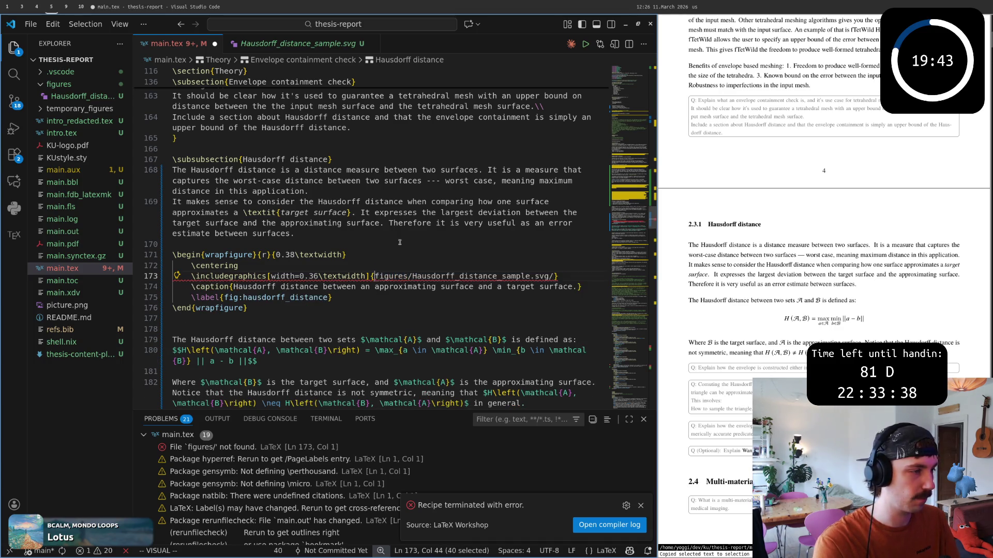
pyautogui.write(':ww')
pyautogui.press('Return')
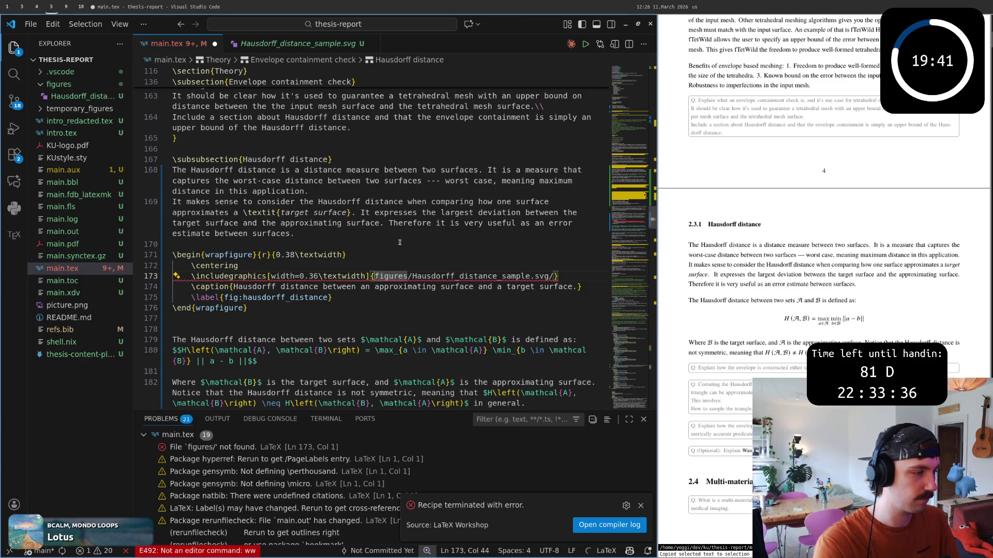
pyautogui.write(':w')
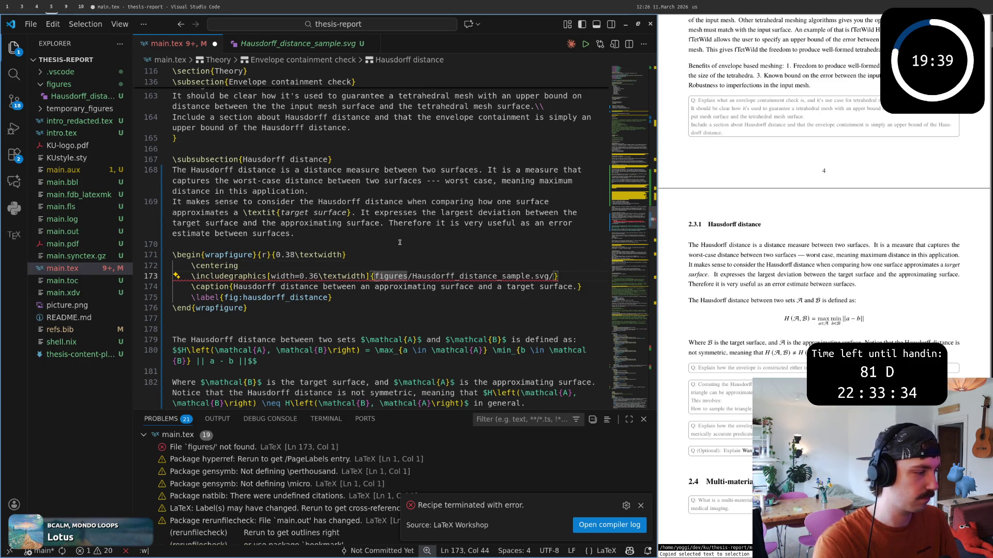
pyautogui.press('Return')
# Step: Drop the trailing slash, switch the command to \includesvg and save again
pyautogui.press('b')
pyautogui.press('b')
pyautogui.press('b')
pyautogui.press('b')
pyautogui.press('$')
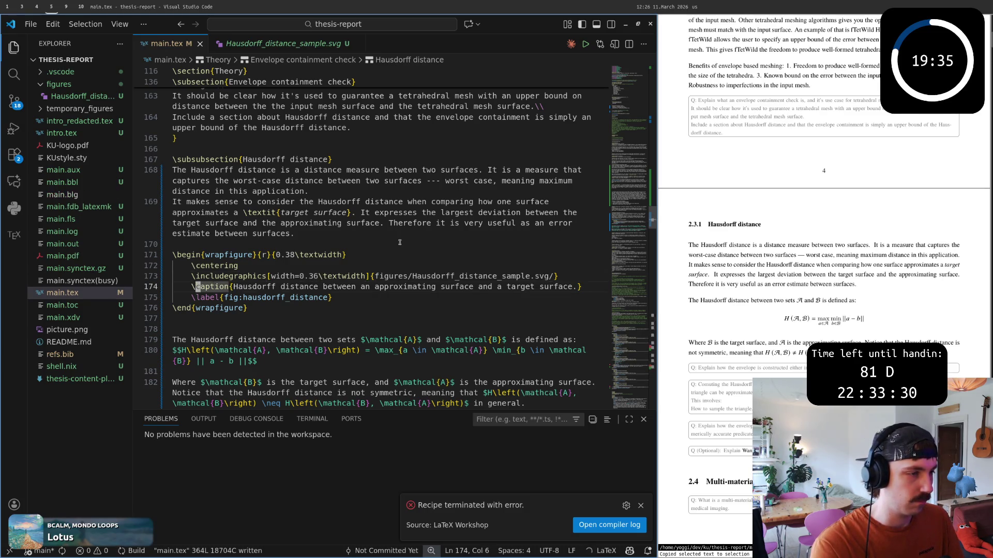
pyautogui.write('hx')
pyautogui.write(':w')
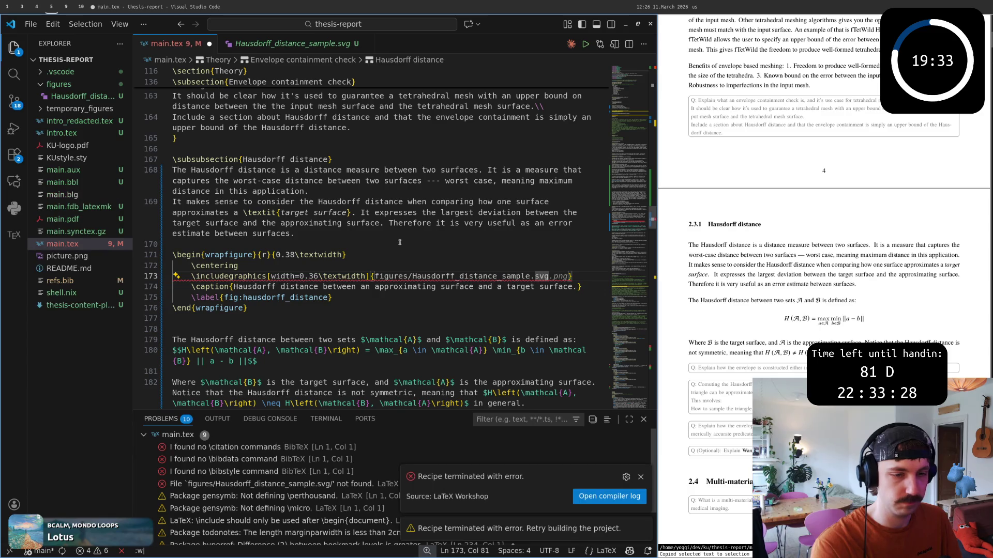
pyautogui.press('Return')
pyautogui.press('^')
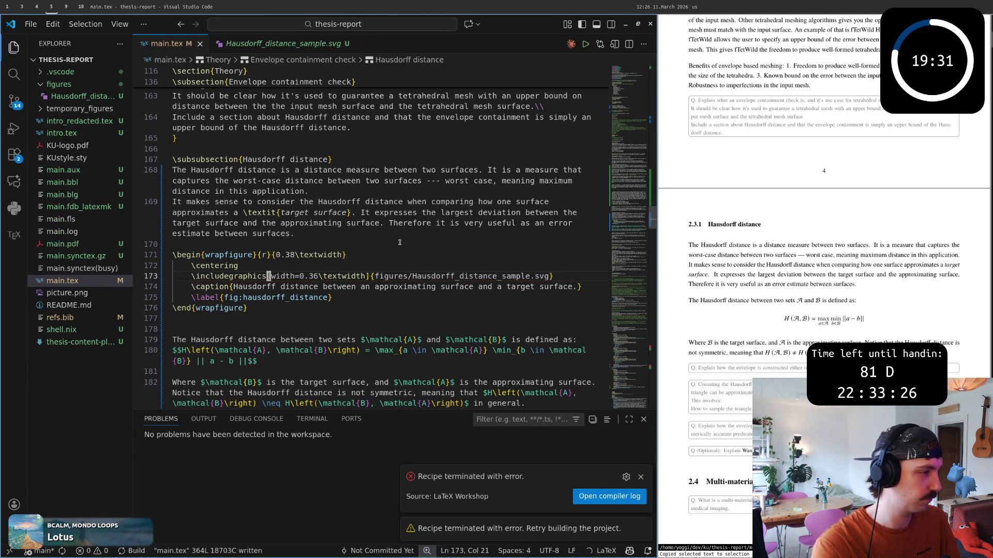
pyautogui.write('eciwincludesvg')
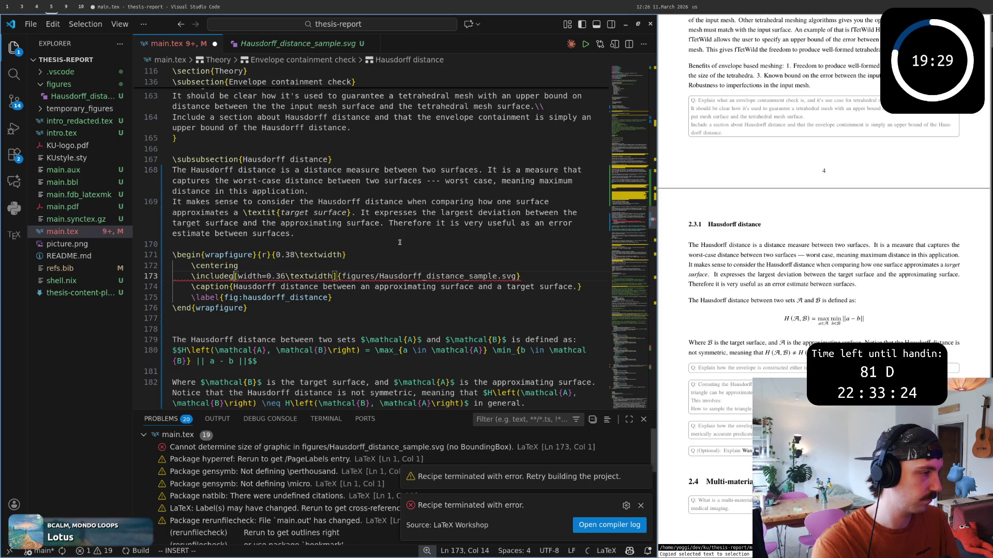
pyautogui.press('Escape')
pyautogui.write(':w')
pyautogui.press('Return')
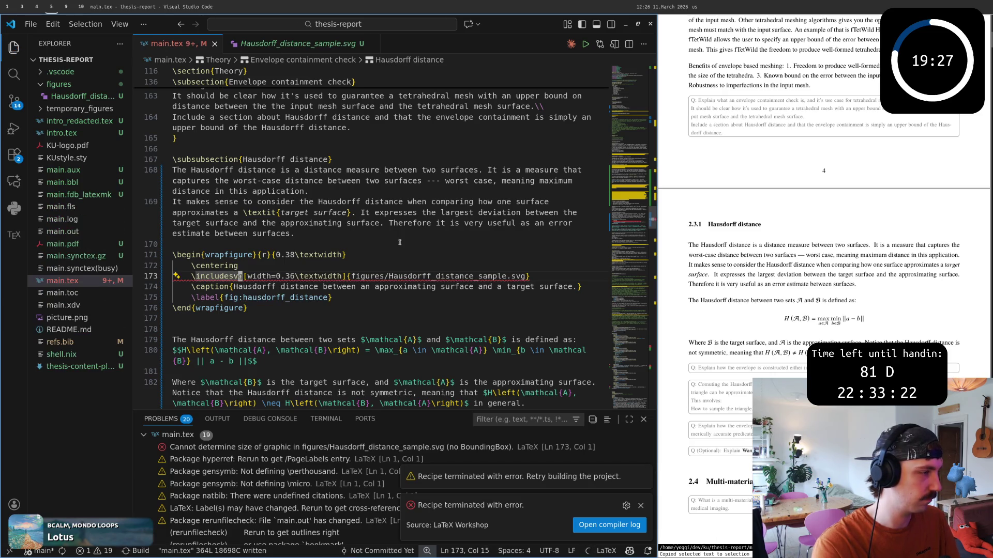
pyautogui.write('O\\includ')
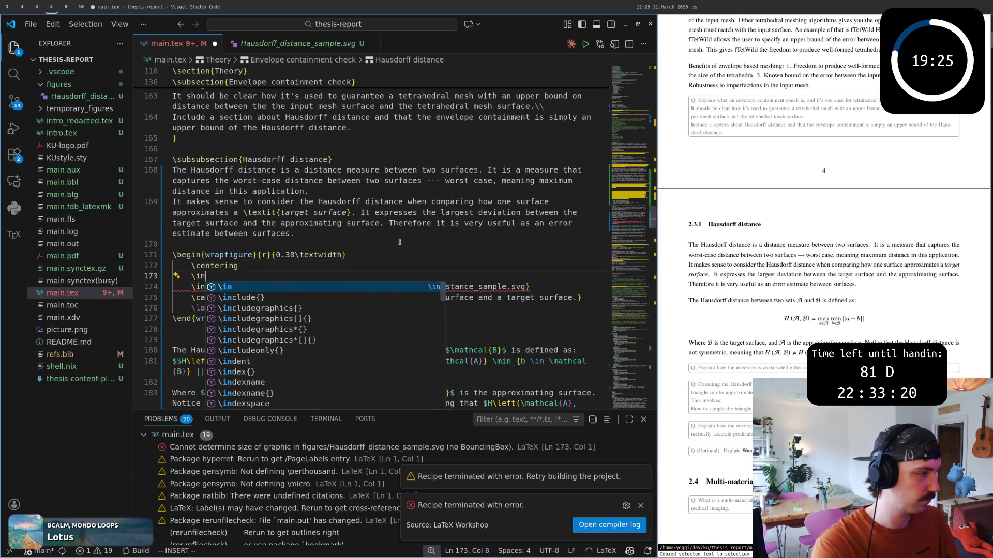
pyautogui.write('e')
# Step: Delete a half-typed include line, save, and search the document for other svg matches
pyautogui.press('Escape')
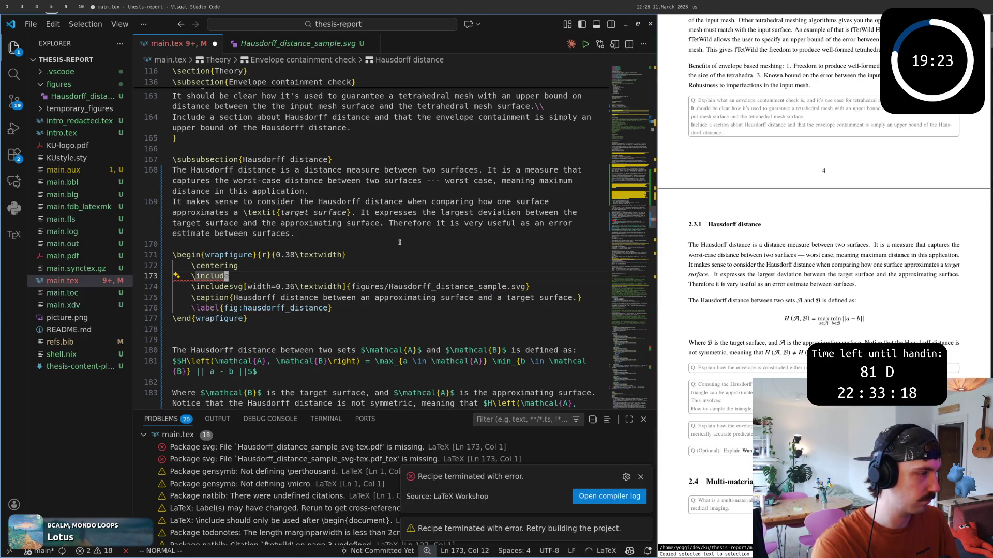
pyautogui.press('BackSpace')
pyautogui.press('BackSpace')
pyautogui.press('BackSpace')
pyautogui.press('Escape')
pyautogui.write(':w')
pyautogui.press('Return')
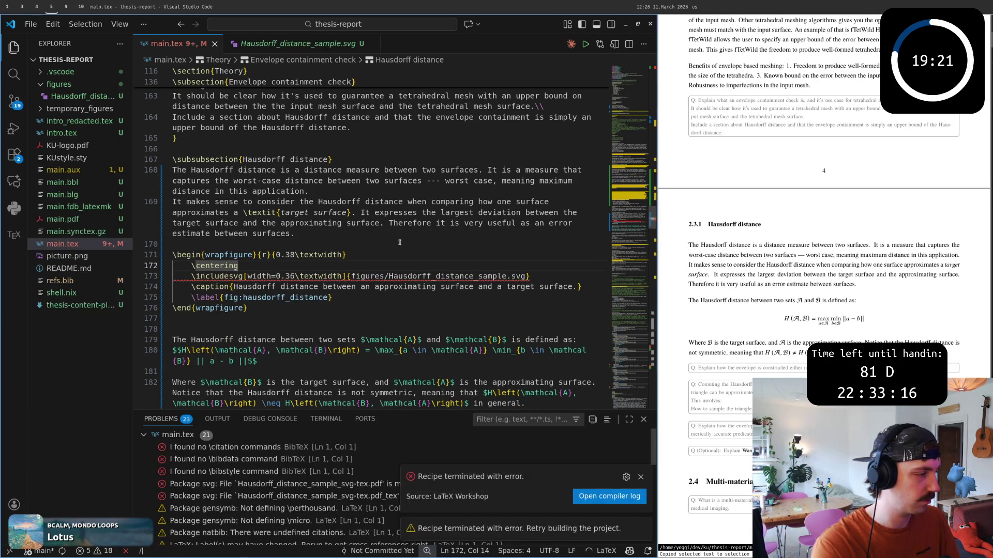
pyautogui.write('/svg')
pyautogui.press('Return')
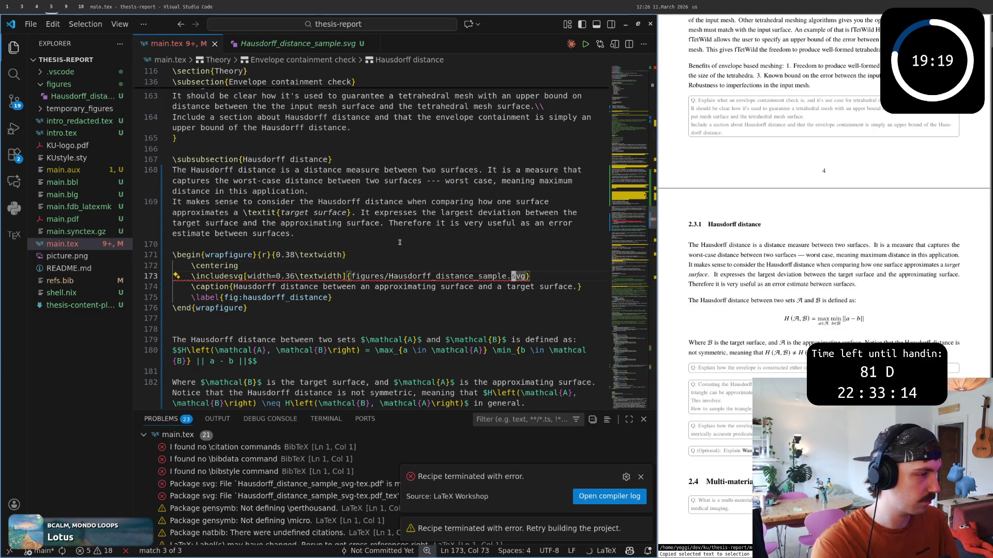
pyautogui.press('n')
pyautogui.press('n')
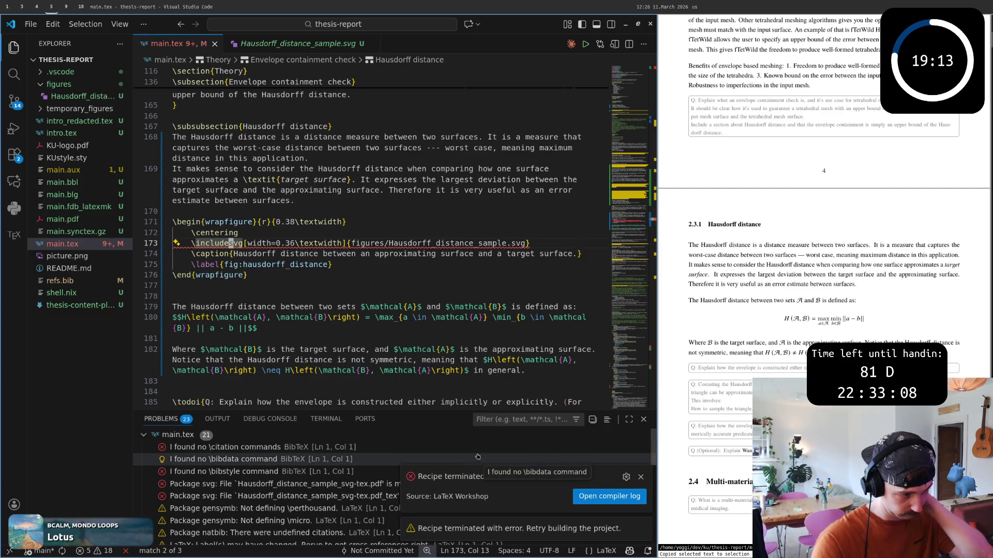
# Step: Inspect the missing svg-tex file problem and dismiss the build error notifications
pyautogui.click(640, 477)
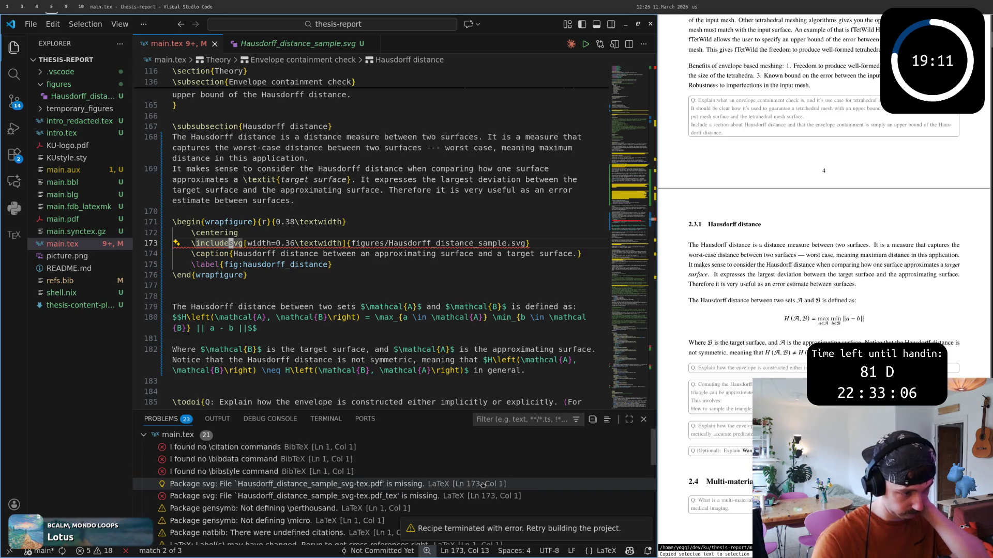
pyautogui.click(468, 483)
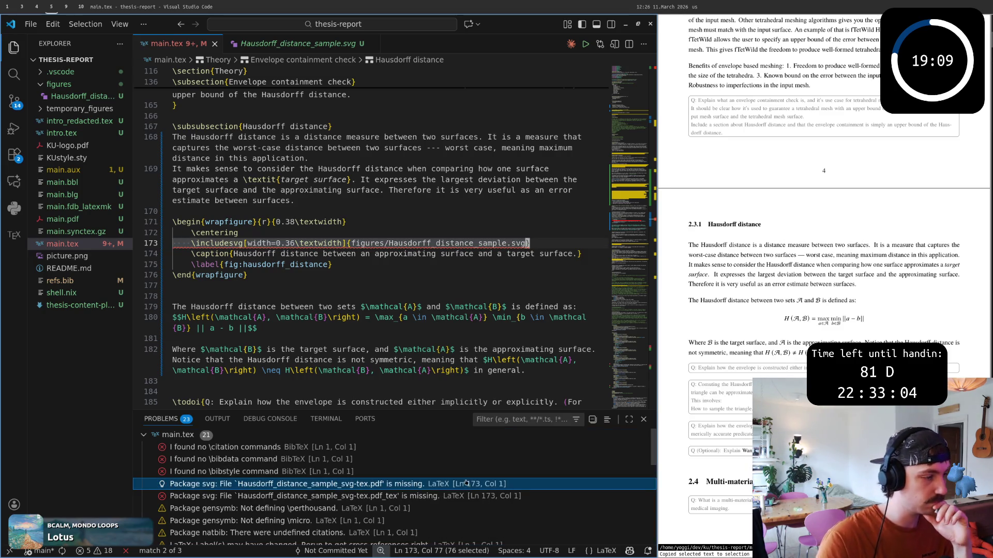
pyautogui.click(512, 253)
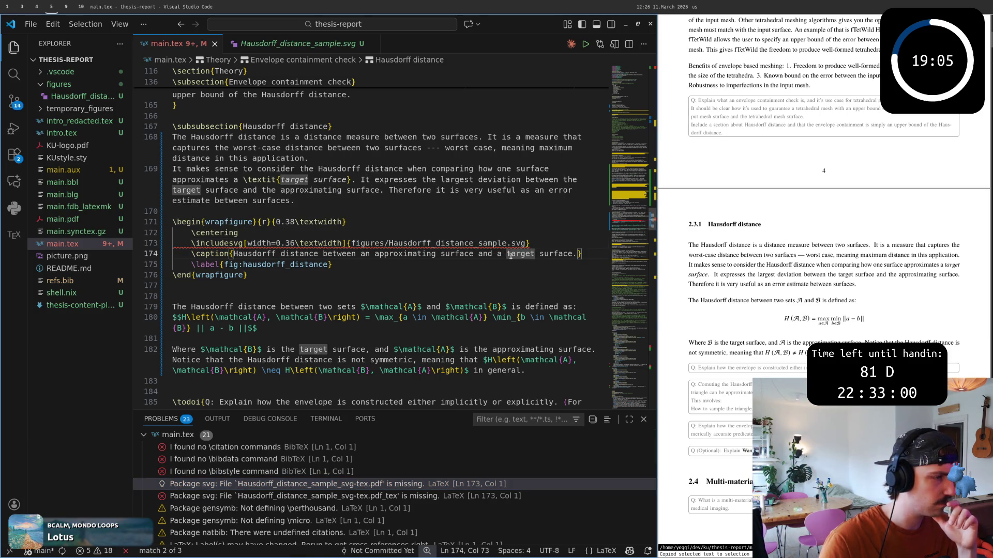
pyautogui.click(461, 243)
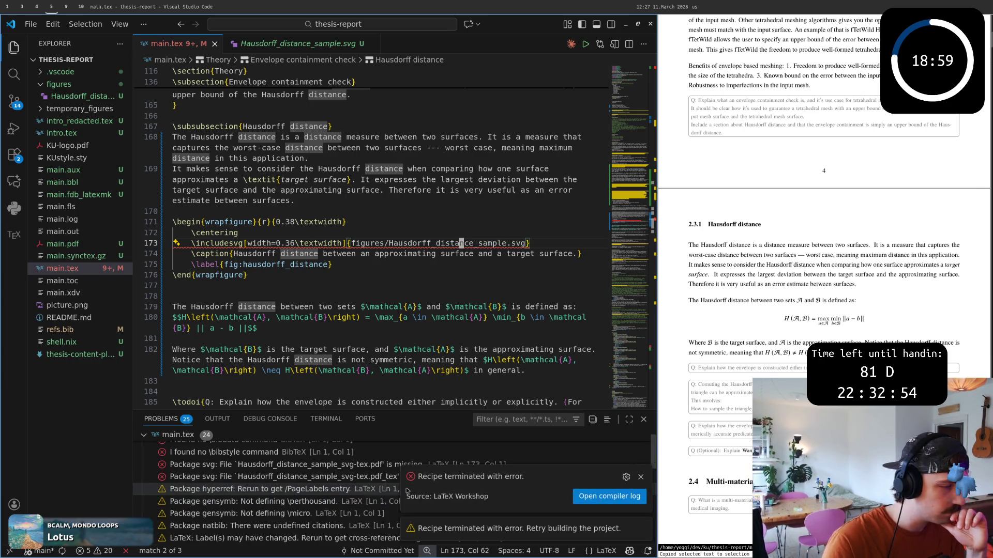
pyautogui.click(640, 476)
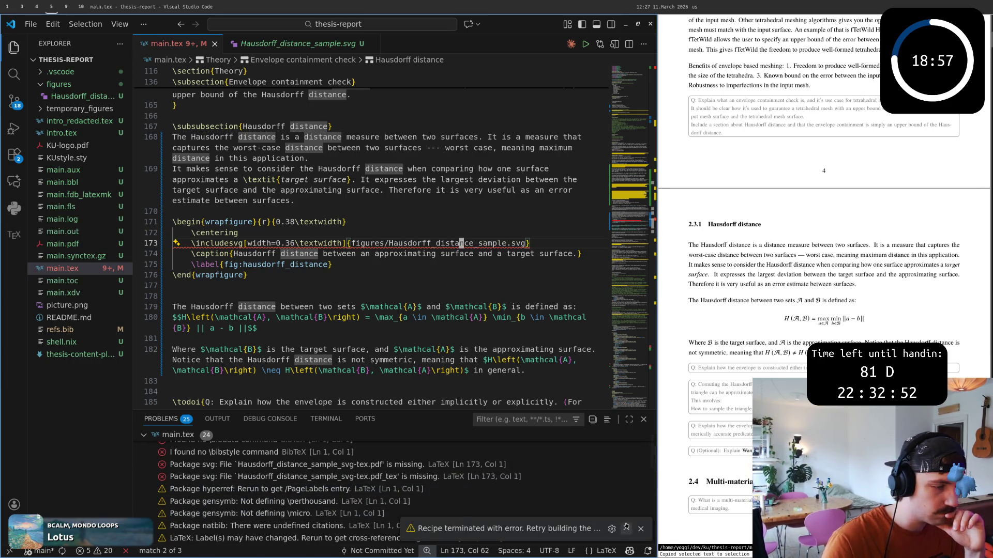
pyautogui.click(640, 527)
pyautogui.scroll(-1, 342, 474)
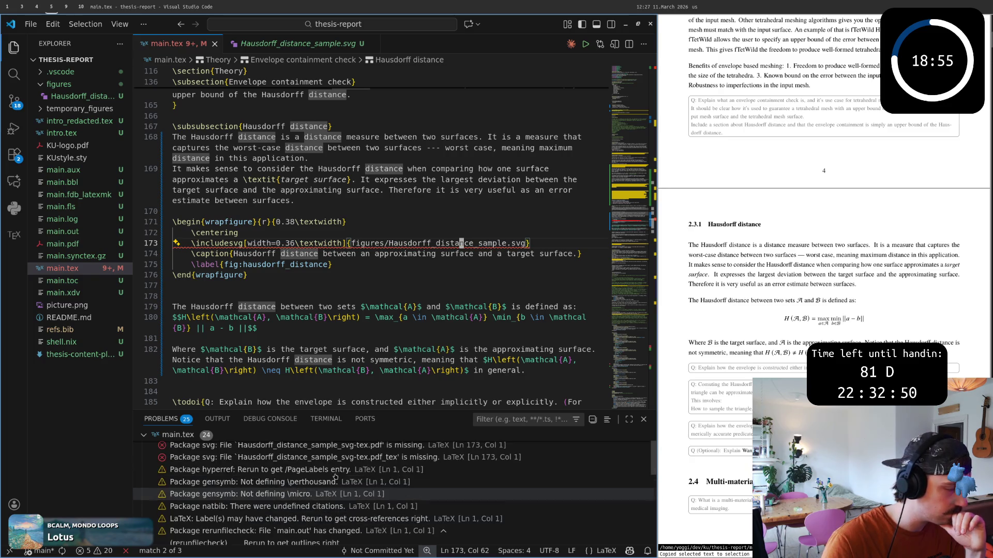
pyautogui.scroll(-2, 340, 489)
pyautogui.scroll(-2, 334, 504)
pyautogui.scroll(-1, 326, 520)
pyautogui.scroll(-1, 325, 519)
pyautogui.scroll(-1, 326, 511)
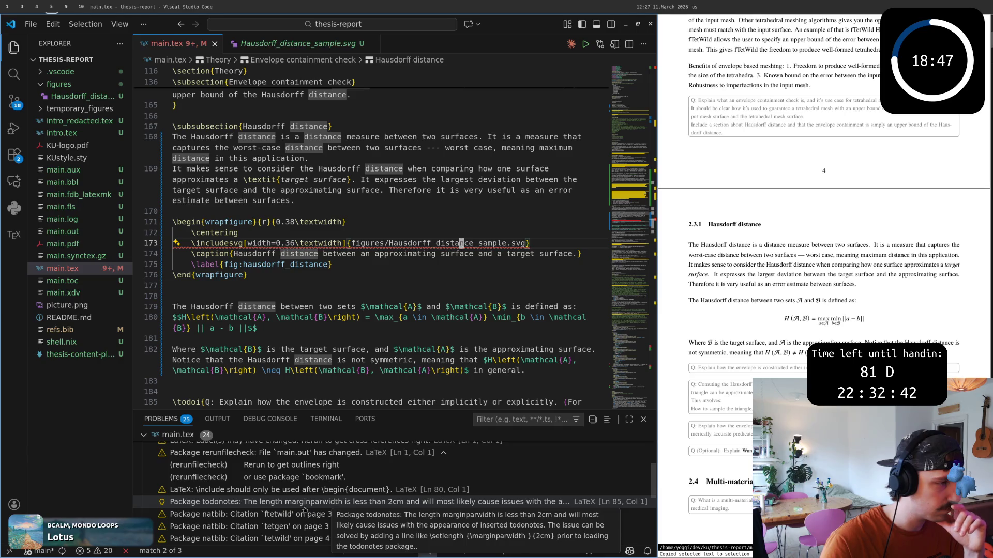
pyautogui.scroll(-2, 300, 509)
pyautogui.scroll(-2, 303, 511)
pyautogui.scroll(-2, 306, 512)
pyautogui.scroll(-2, 309, 515)
pyautogui.scroll(-1, 303, 504)
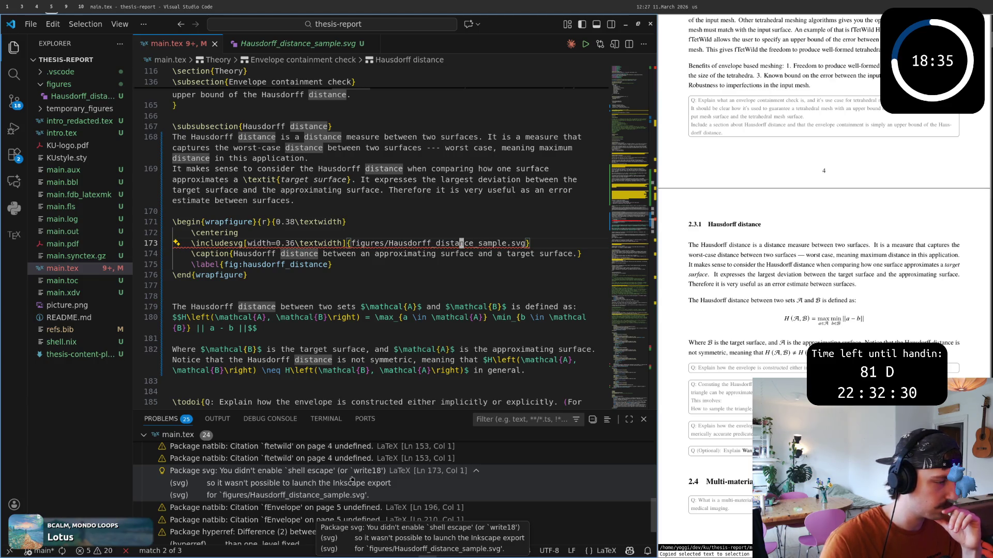
# Step: Jump to the svg shell-escape warning in Problems and bring up its fix/explain actions
pyautogui.click(286, 483)
pyautogui.rightClick(349, 485)
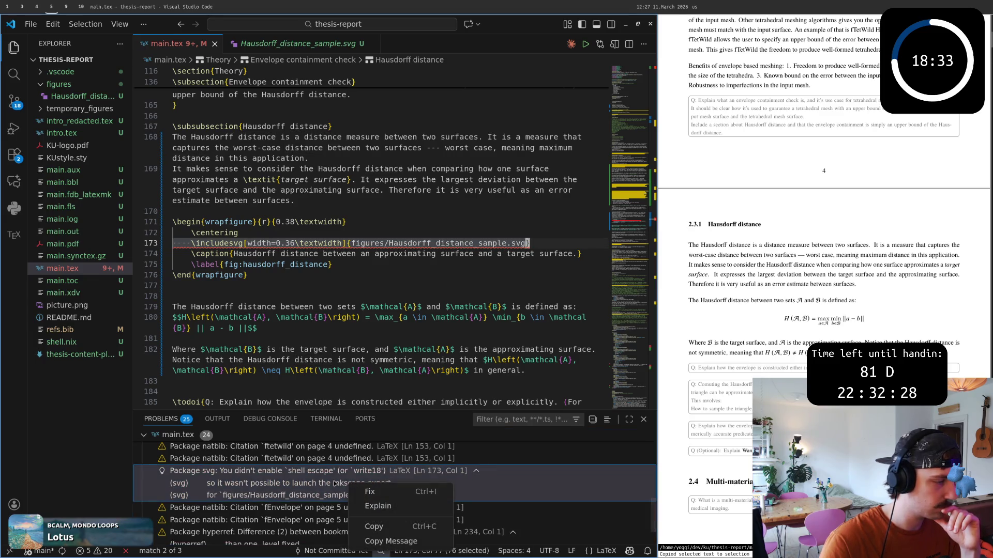
# Step: Request an AI fix for the warning, discard its suggestion, and save main.tex unchanged to rebuild
pyautogui.click(372, 493)
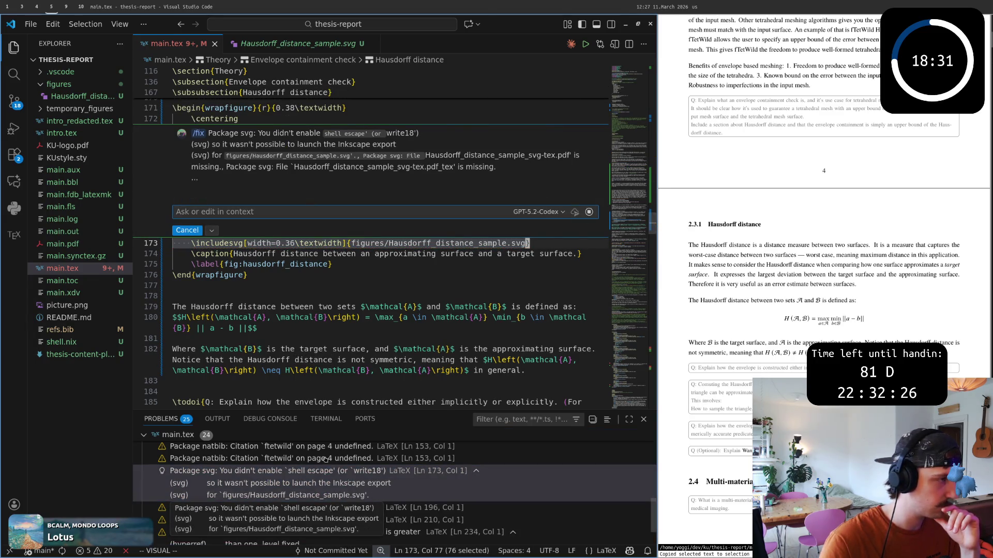
pyautogui.scroll(1, 360, 287)
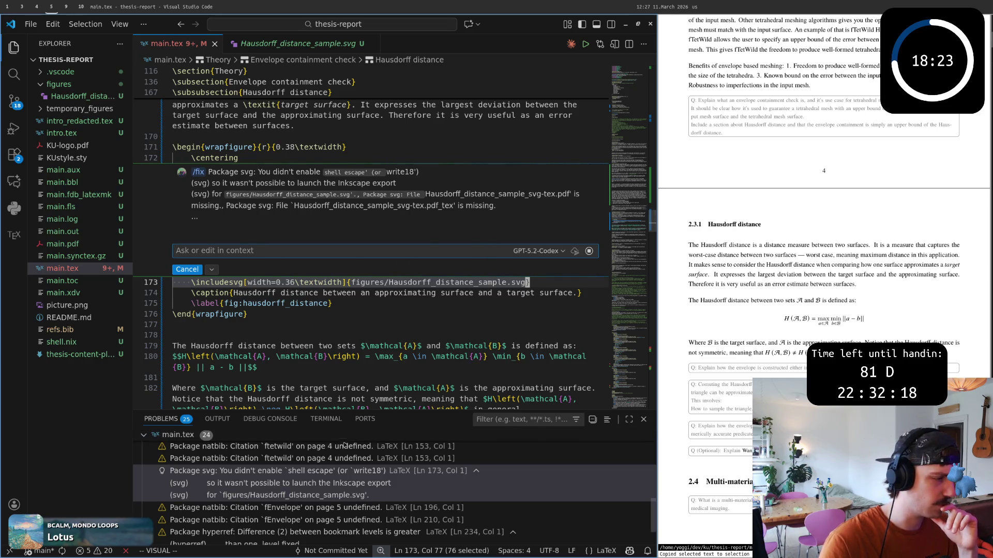
pyautogui.scroll(-1, 196, 493)
pyautogui.scroll(-1, 256, 490)
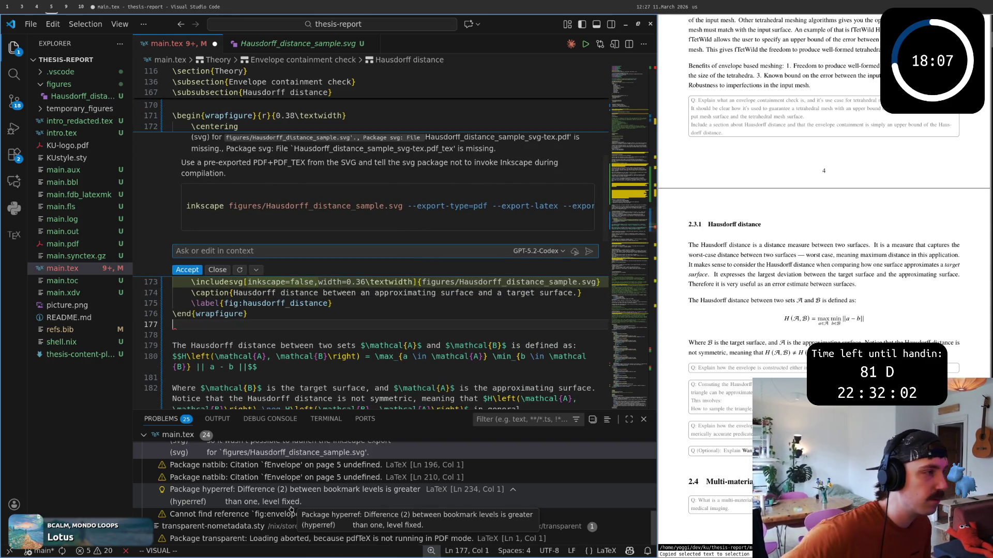
pyautogui.scroll(-3, 241, 233)
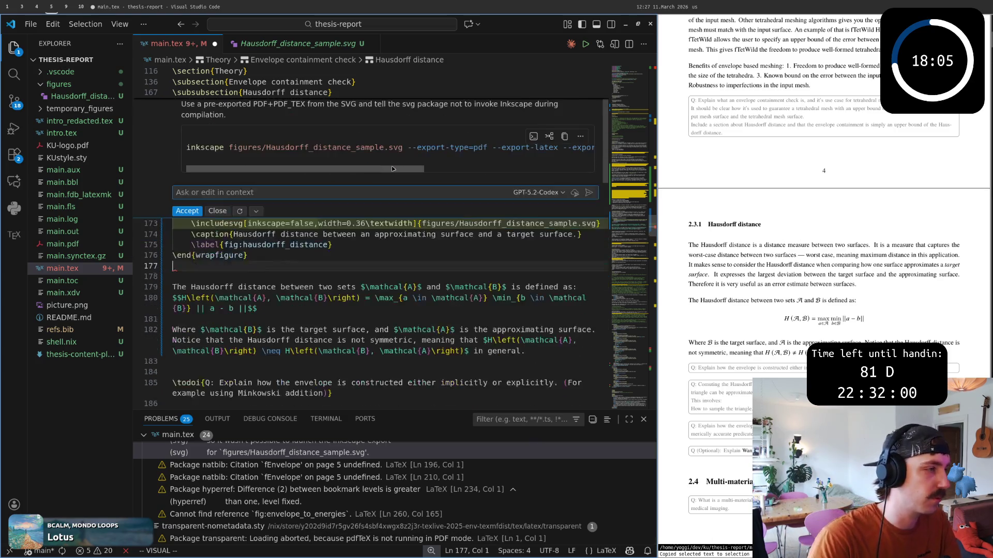
pyautogui.scroll(2, 239, 231)
pyautogui.press('Escape')
pyautogui.click(334, 264)
pyautogui.click(240, 264)
pyautogui.write(':w')
pyautogui.press('Return')
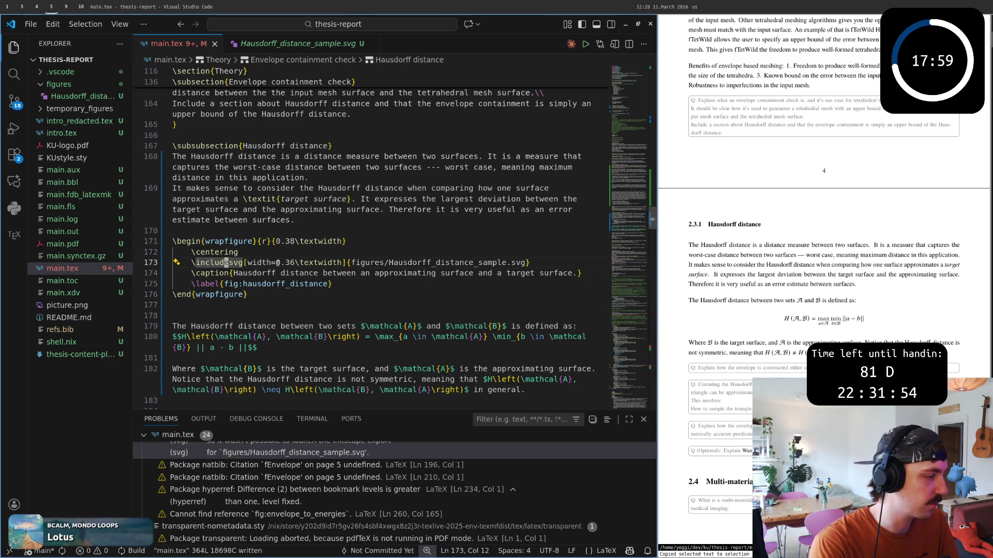
# Step: Rewrite line 173 as \includegraphics{./} via completion, then expand the temporary_figures folder
pyautogui.press('k')
pyautogui.press('j')
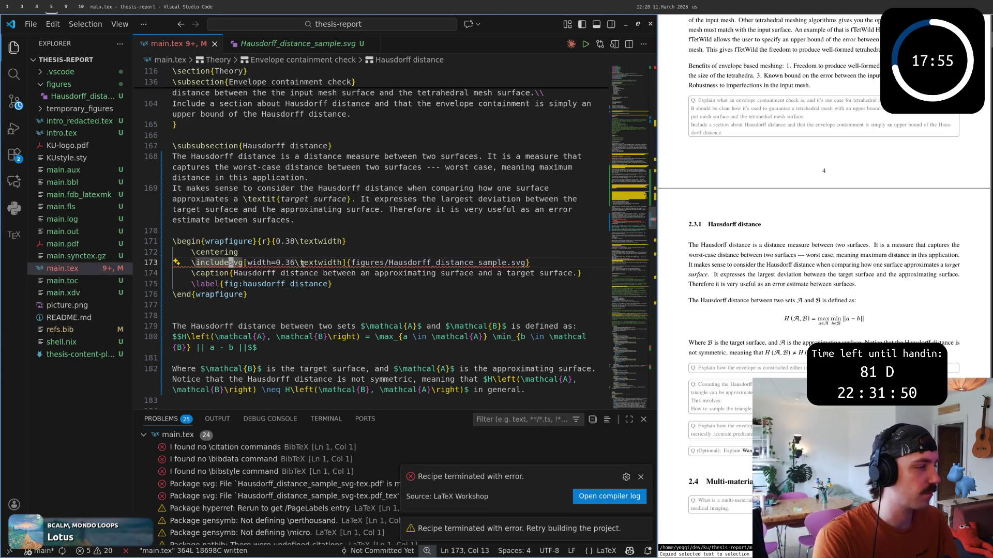
pyautogui.press('c')
pyautogui.press('c')
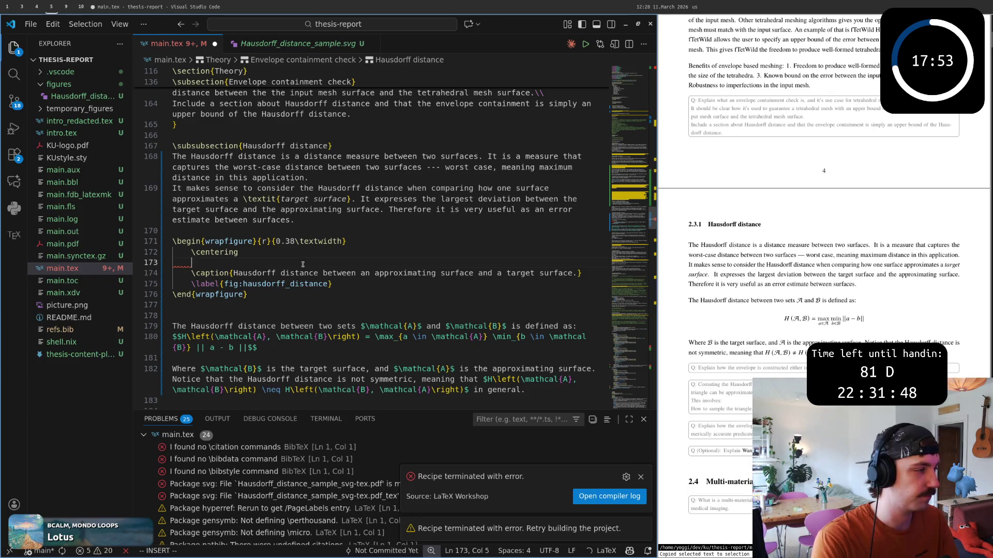
pyautogui.write('\\inc')
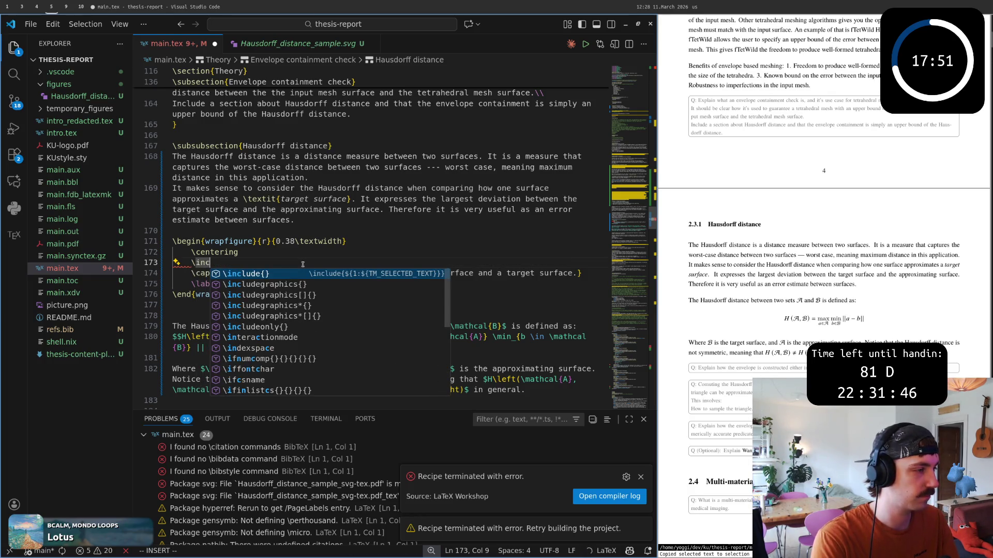
pyautogui.press('Down')
pyautogui.press('Return')
pyautogui.press('Escape')
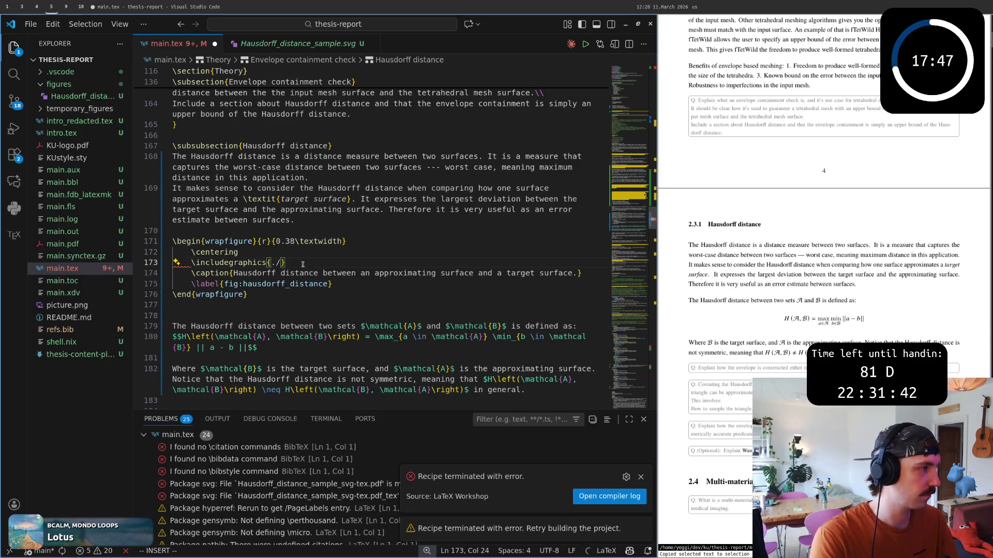
pyautogui.press('Escape')
pyautogui.click(39, 109)
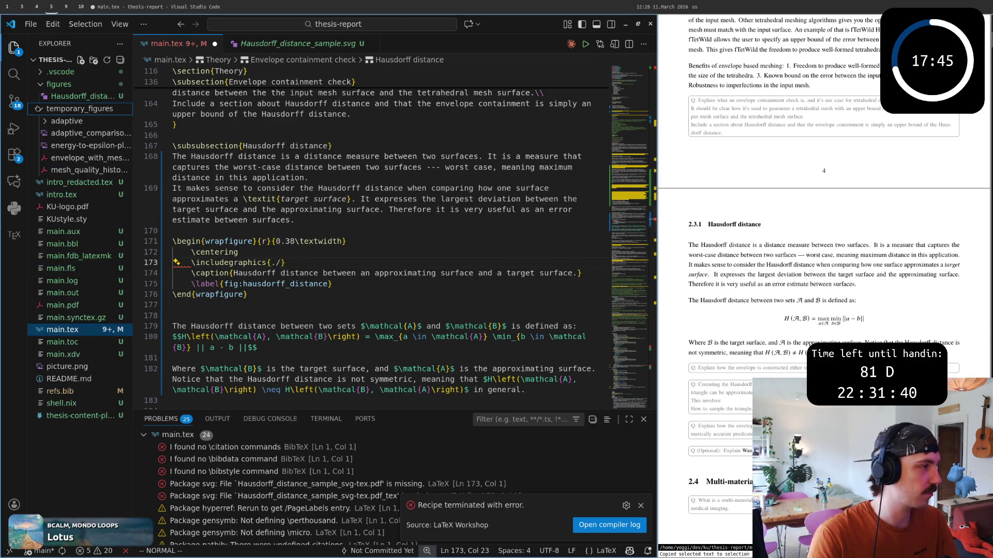
# Step: Preview the temporary figure images and adaptive comparisons, ending on envelope_with_meshes_inline_sketch.pdf
pyautogui.click(66, 146)
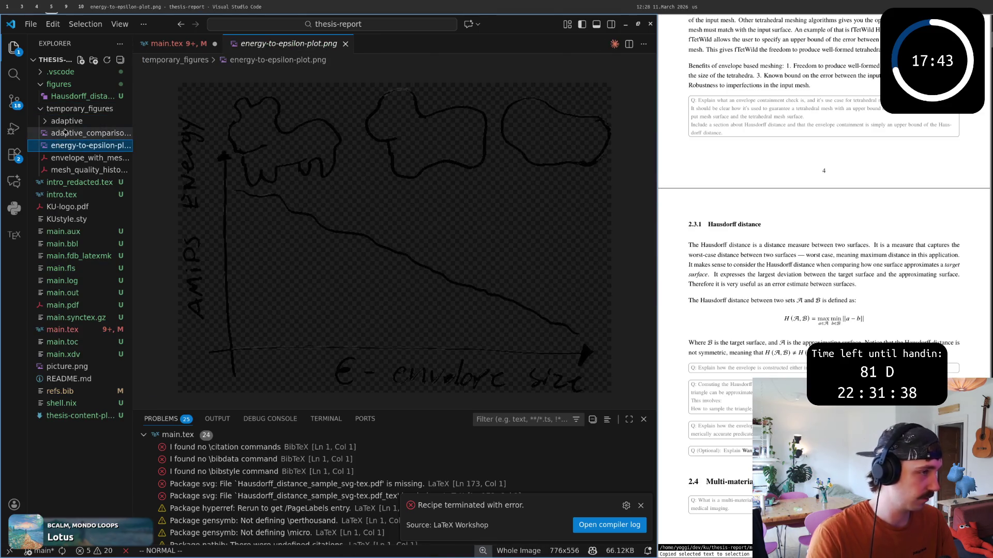
pyautogui.click(66, 133)
pyautogui.click(45, 122)
pyautogui.click(66, 132)
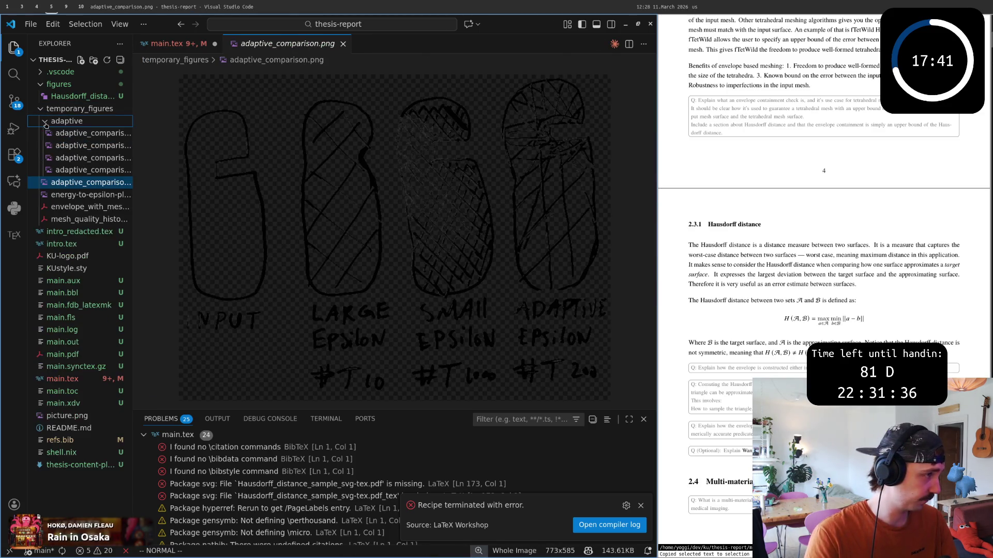
pyautogui.click(69, 145)
pyautogui.click(68, 157)
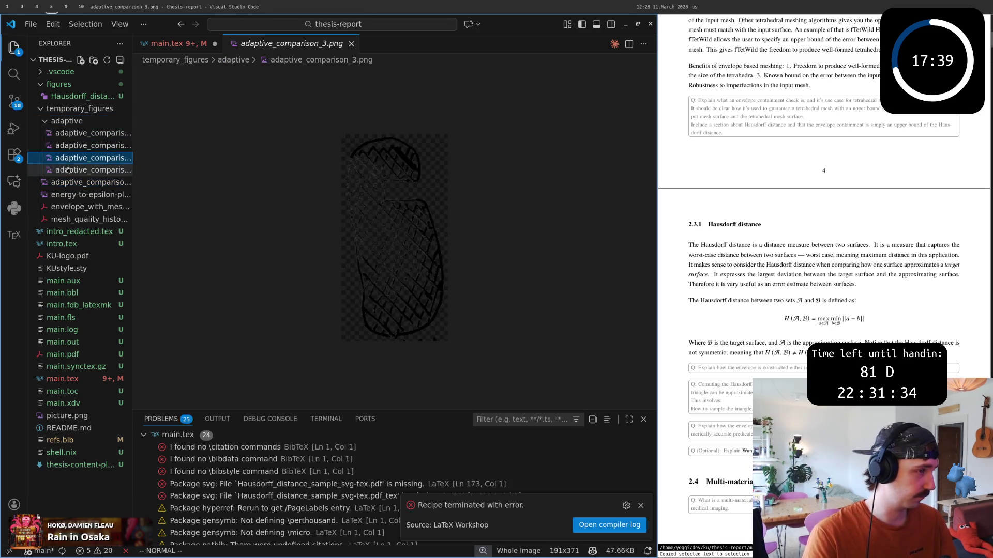
pyautogui.click(68, 195)
pyautogui.click(69, 218)
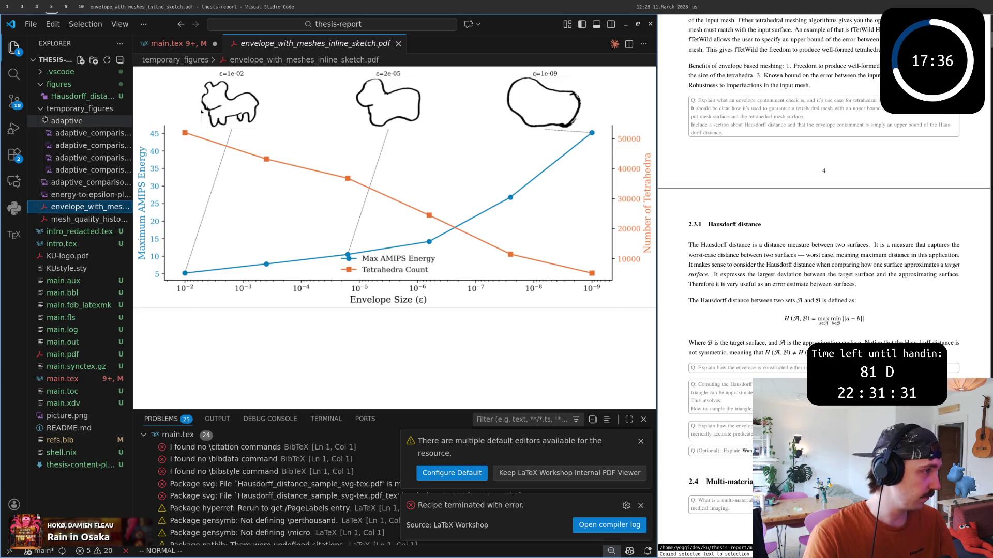
pyautogui.click(40, 110)
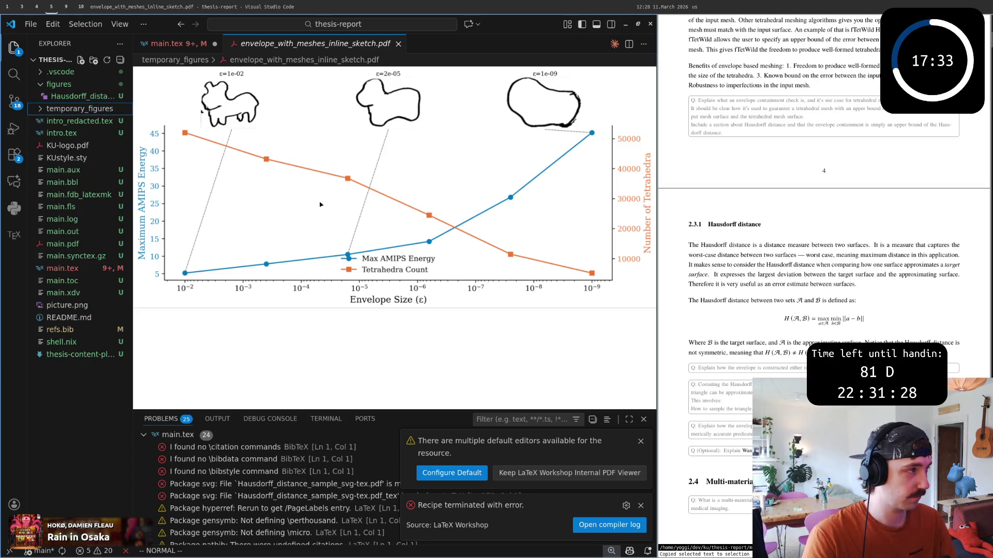
# Step: View the Hausdorff drawing in Firefox, then launch GIMP from the app launcher on an empty workspace
pyautogui.press('super+3')
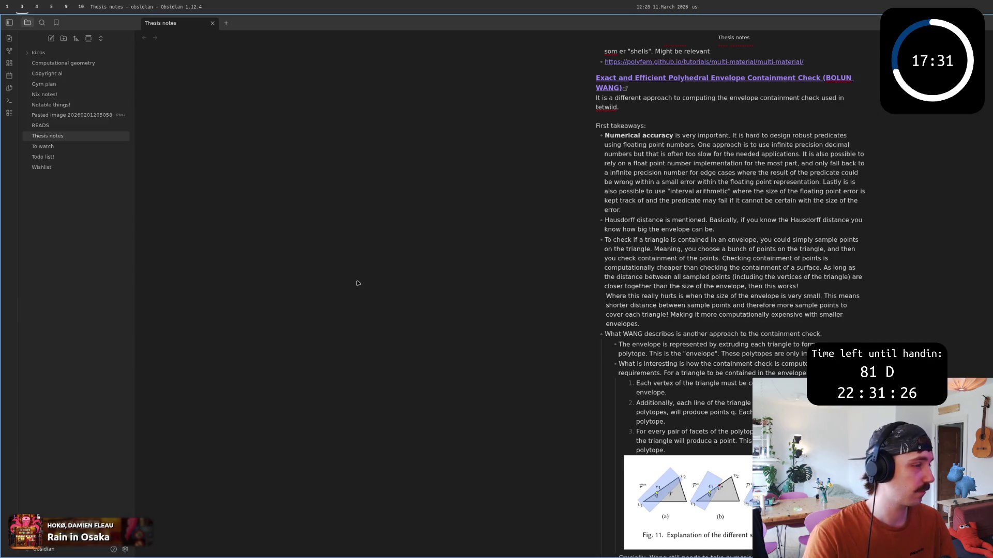
pyautogui.press('super+4')
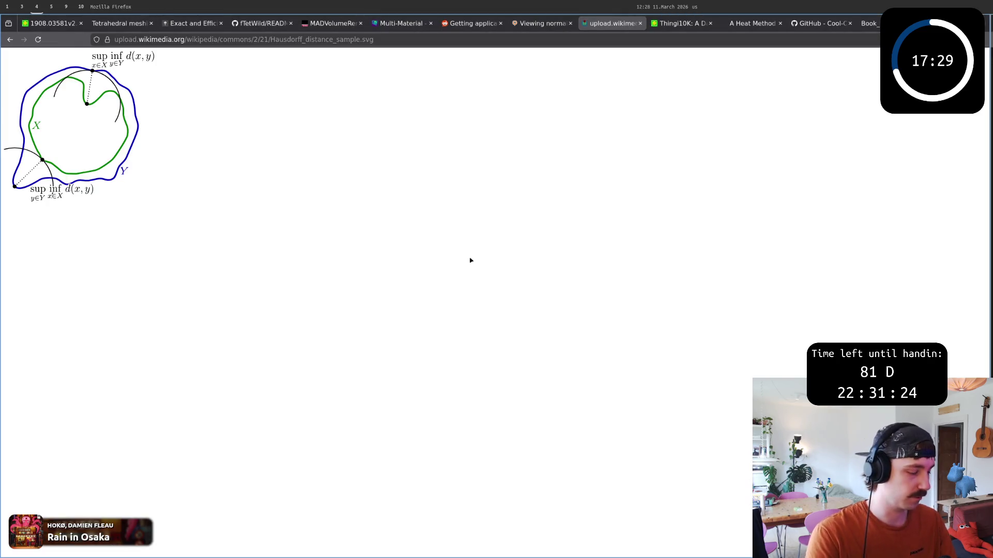
pyautogui.press('super+6')
pyautogui.press('super+d')
pyautogui.write('ad')
pyautogui.press('Escape')
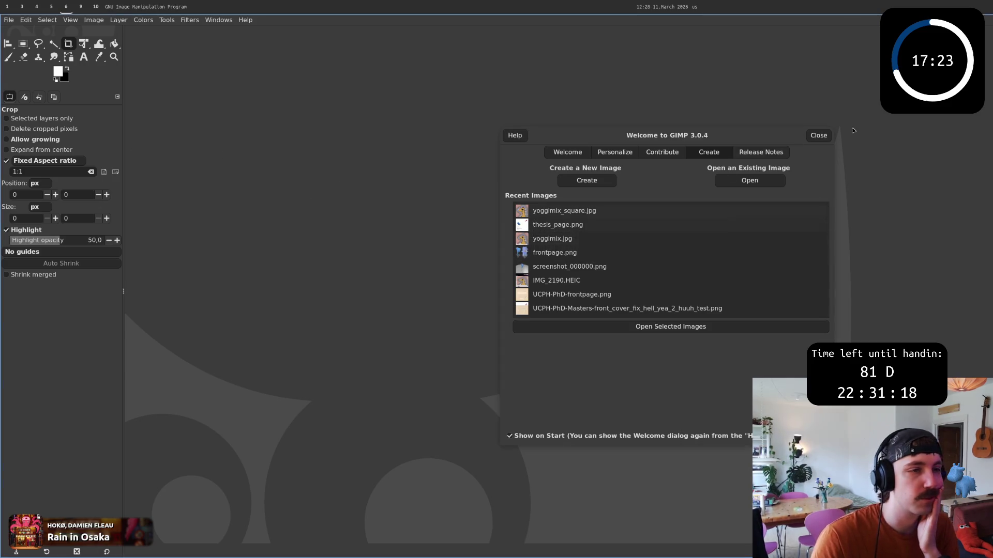
# Step: Create a new 512×512 image in GIMP from the File menu
pyautogui.click(817, 141)
pyautogui.hotkey('alt', 'f')
pyautogui.press('Down')
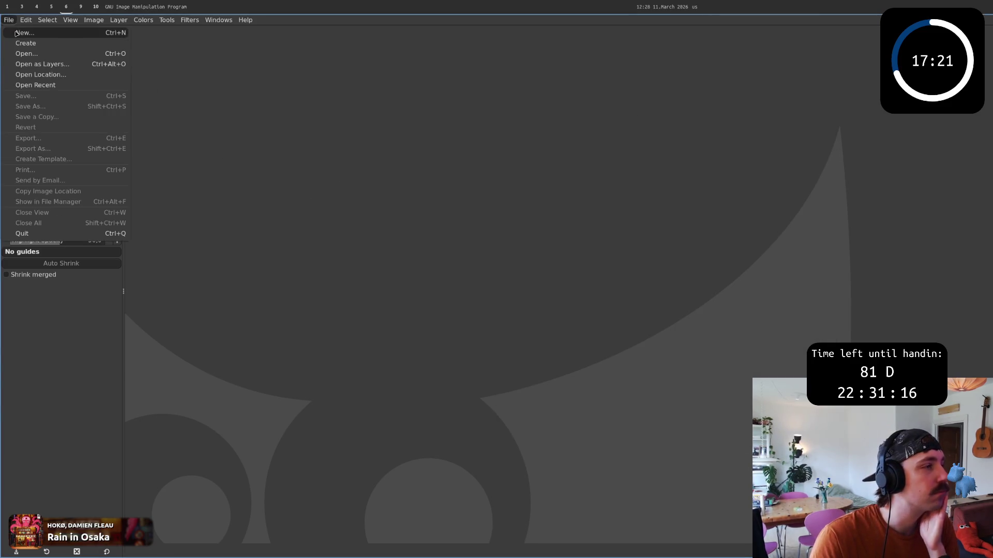
pyautogui.press('Return')
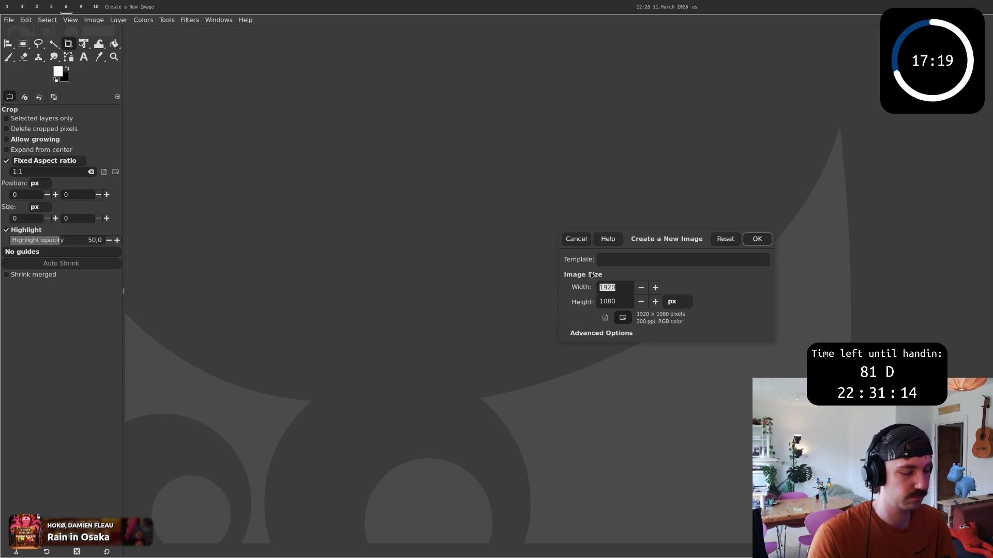
pyautogui.press('Tab')
pyautogui.write('5')
pyautogui.press('Return')
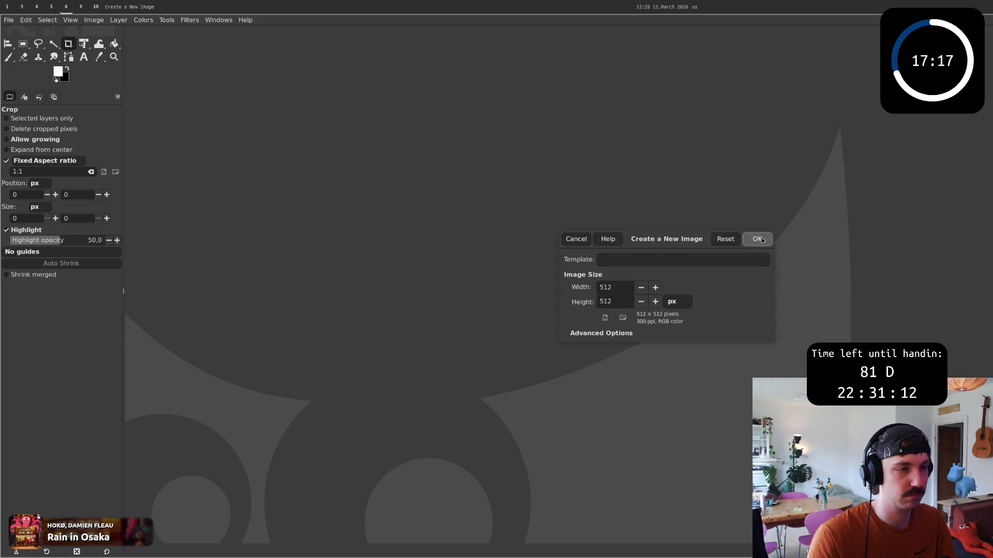
# Step: Set the foreground colour to grey 818181 and bucket-fill the whole canvas with it
pyautogui.click(59, 72)
pyautogui.moveTo(572, 275); pyautogui.dragTo(549, 291)
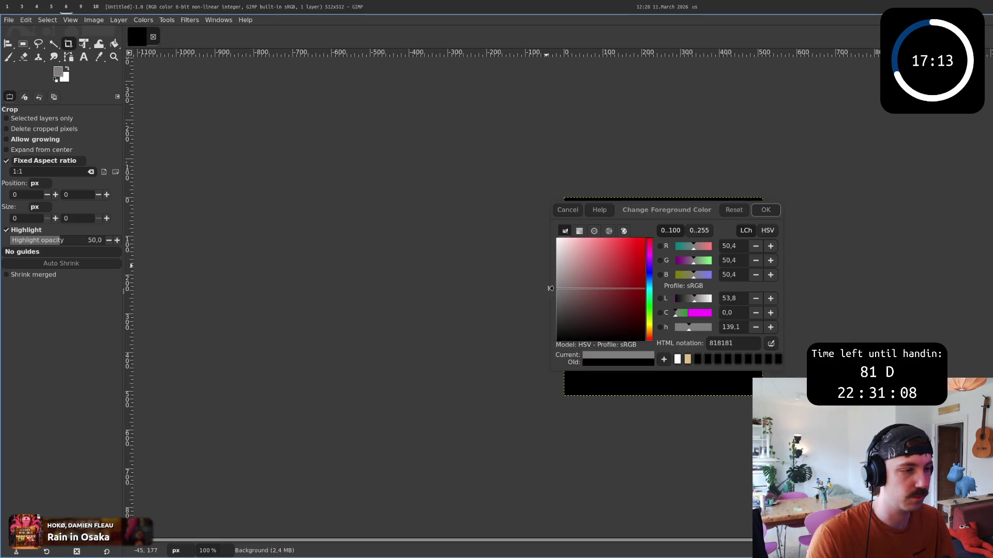
pyautogui.click(765, 210)
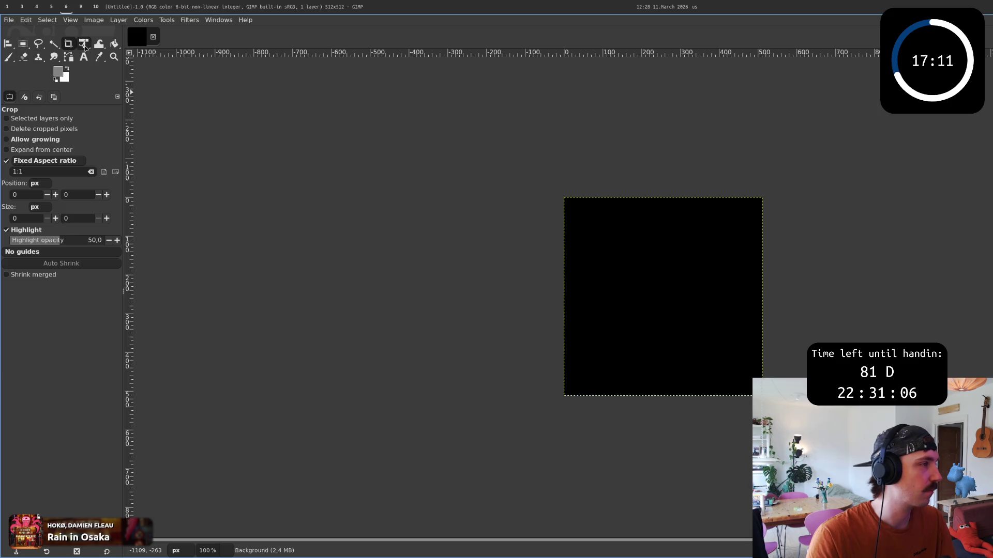
pyautogui.click(100, 43)
pyautogui.click(581, 238)
# Step: Start Export As… so the export dialog proposes Untitled.png
pyautogui.click(10, 19)
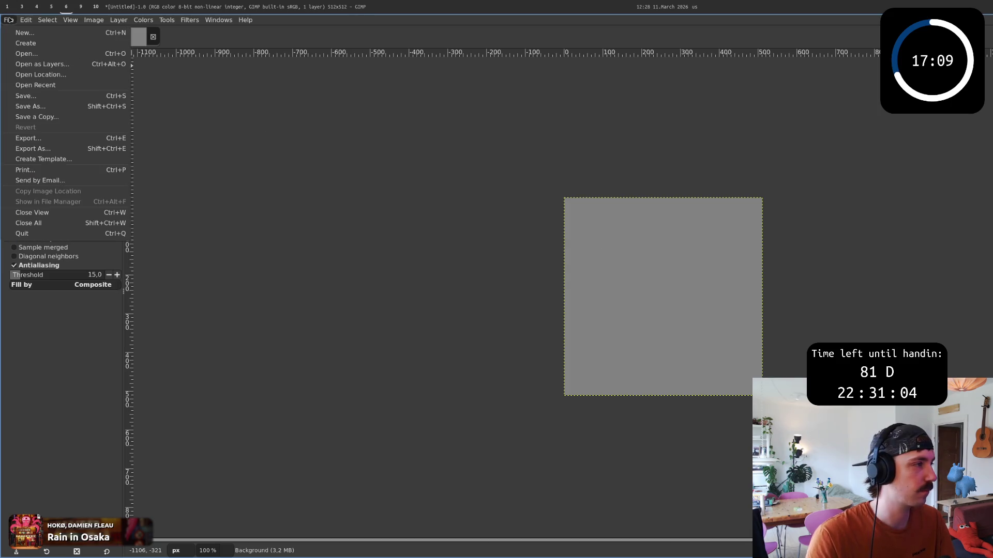
pyautogui.click(32, 147)
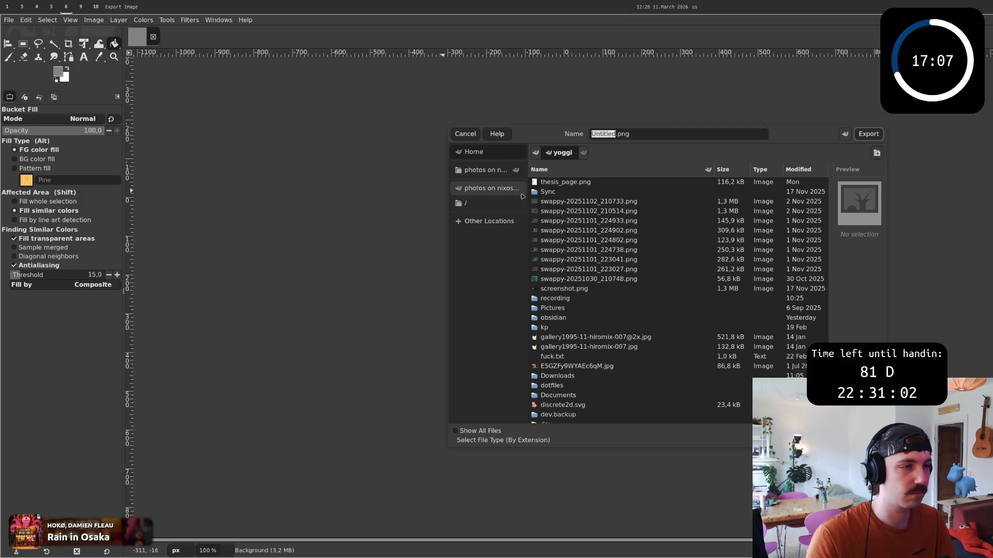
pyautogui.write('placehol')
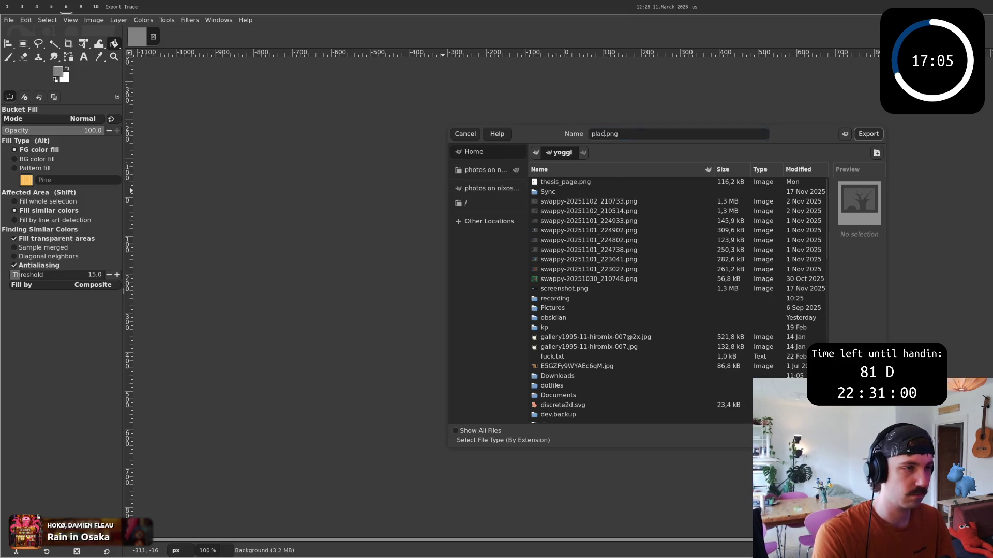
pyautogui.write('der')
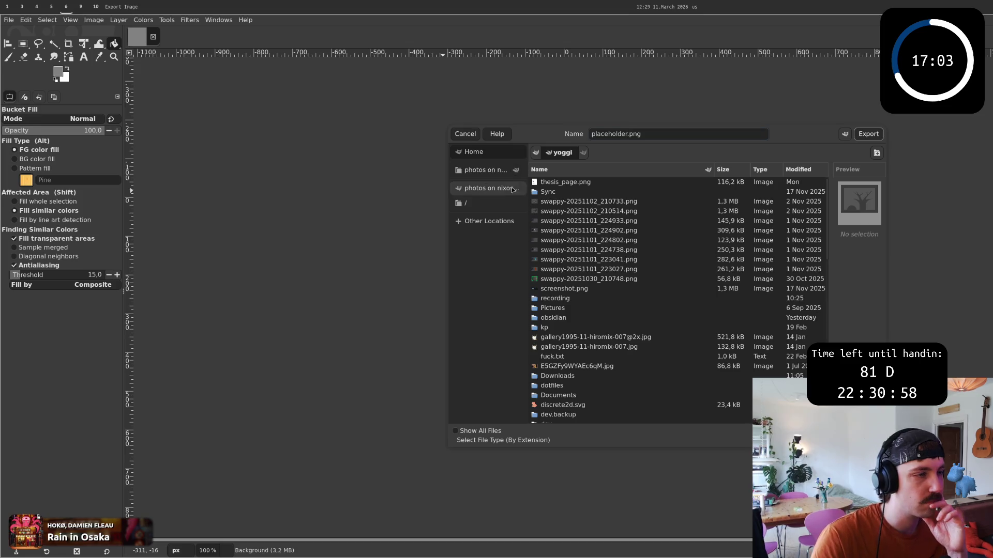
pyautogui.scroll(-5, 567, 331)
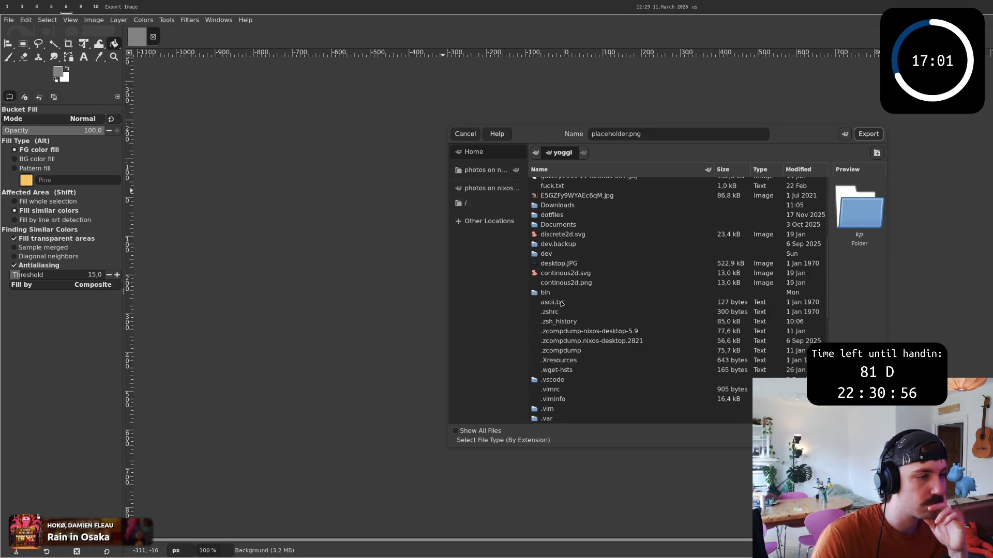
# Step: Navigate the export dialog into dev/ku/thesis-report/temporary_figures
pyautogui.doubleClick(566, 254)
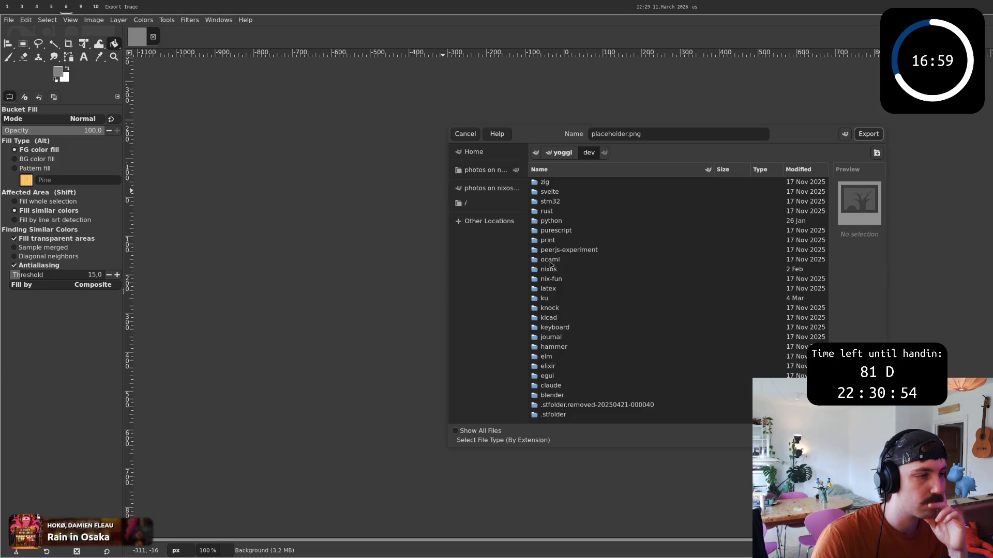
pyautogui.doubleClick(549, 297)
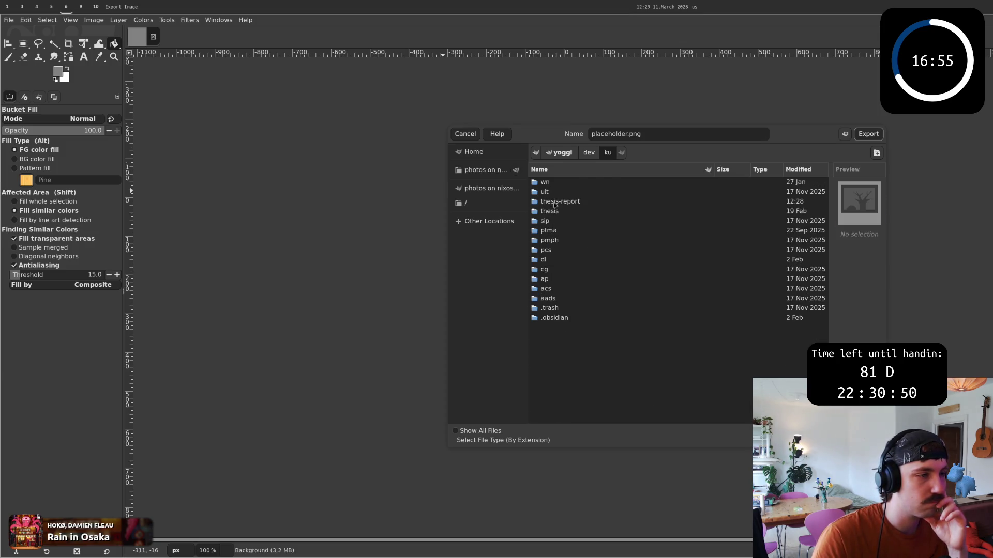
pyautogui.doubleClick(554, 204)
pyautogui.doubleClick(803, 188)
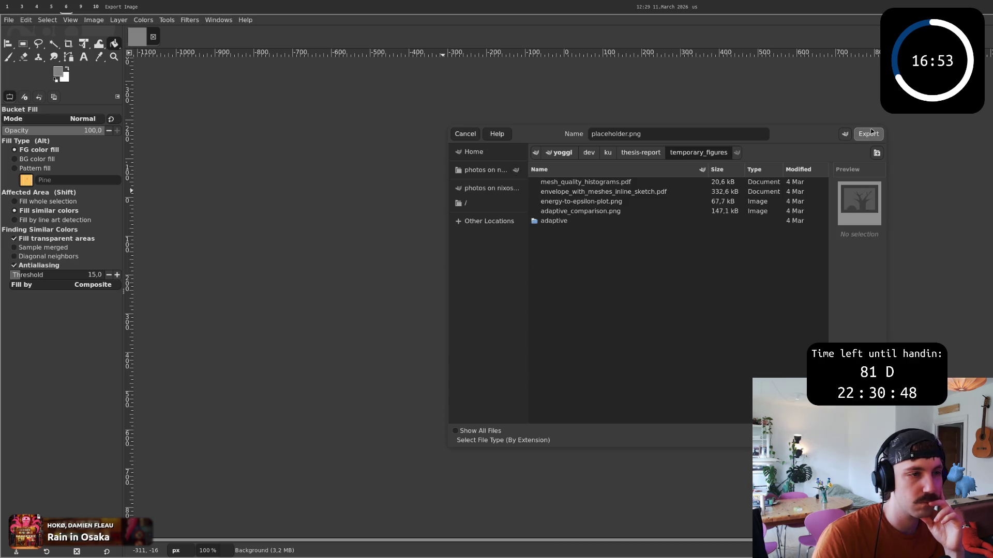
# Step: Export the grey image as placeholder.png with default PNG settings and return to the browser workspace
pyautogui.click(869, 134)
pyautogui.click(791, 194)
pyautogui.press('super+5')
pyautogui.press('super+4')
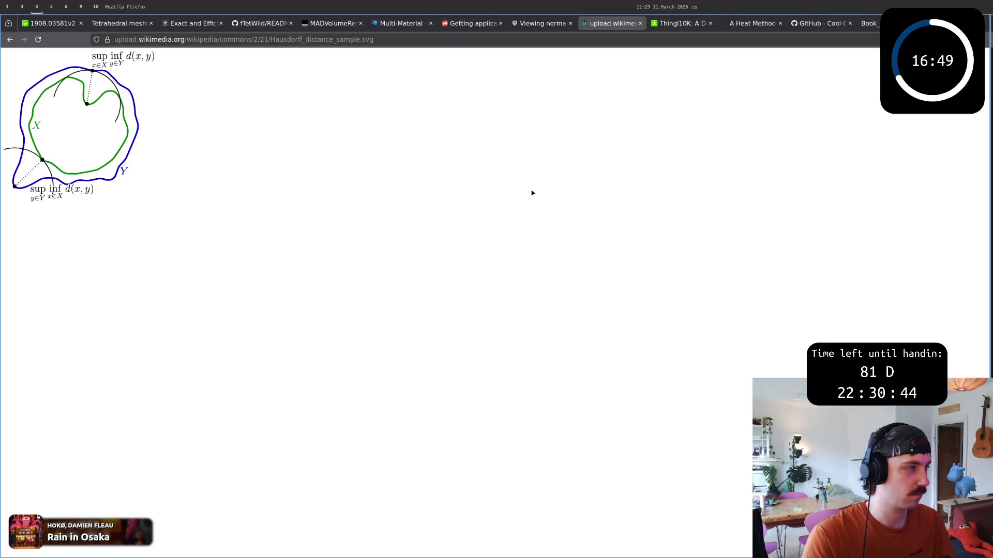
# Step: Review the Hausdorff distance SVG in Firefox, then switch to the VS Code workspace
pyautogui.press('super+5')
pyautogui.press('super+4')
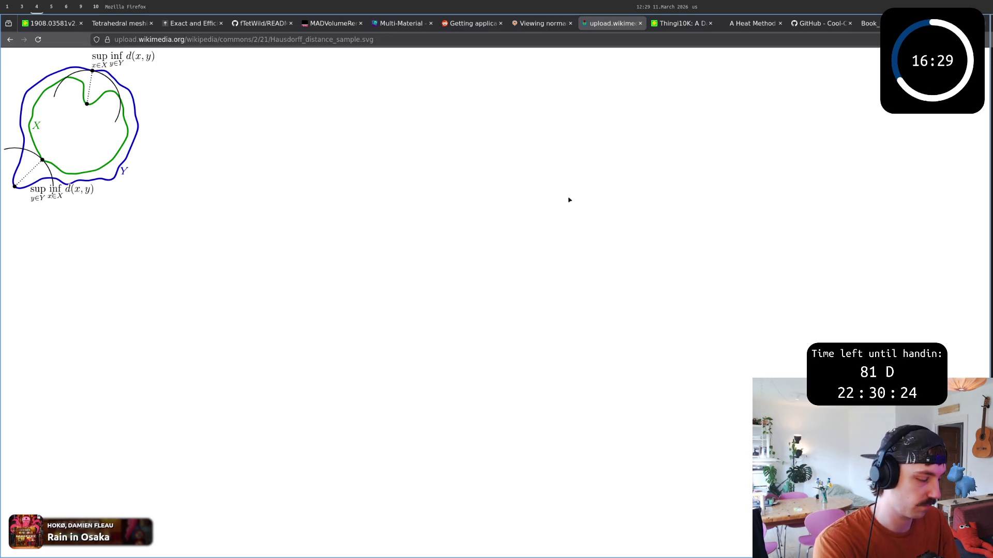
pyautogui.press('super+5')
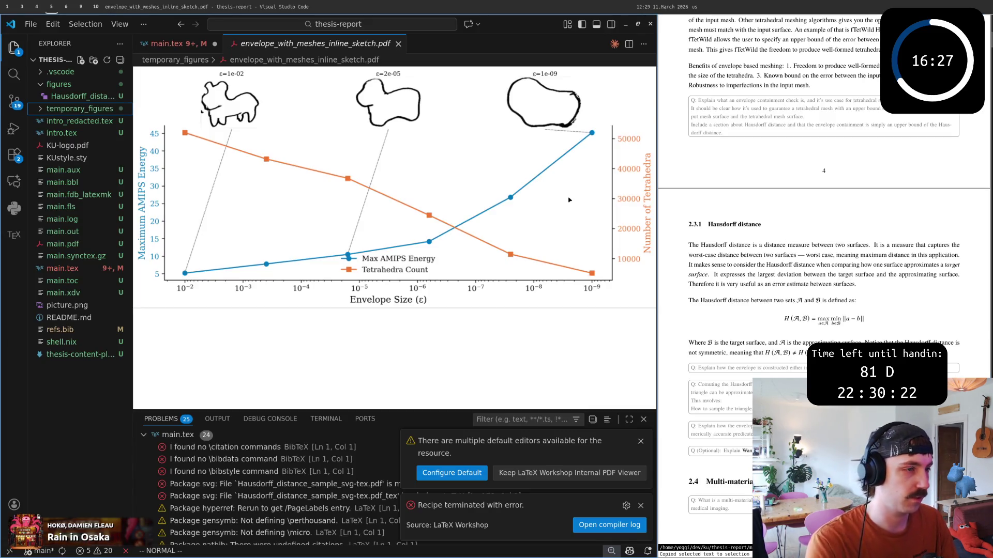
# Step: Close the sketch PDF preview, move to the \includegraphics path and save main.tex
pyautogui.click(397, 44)
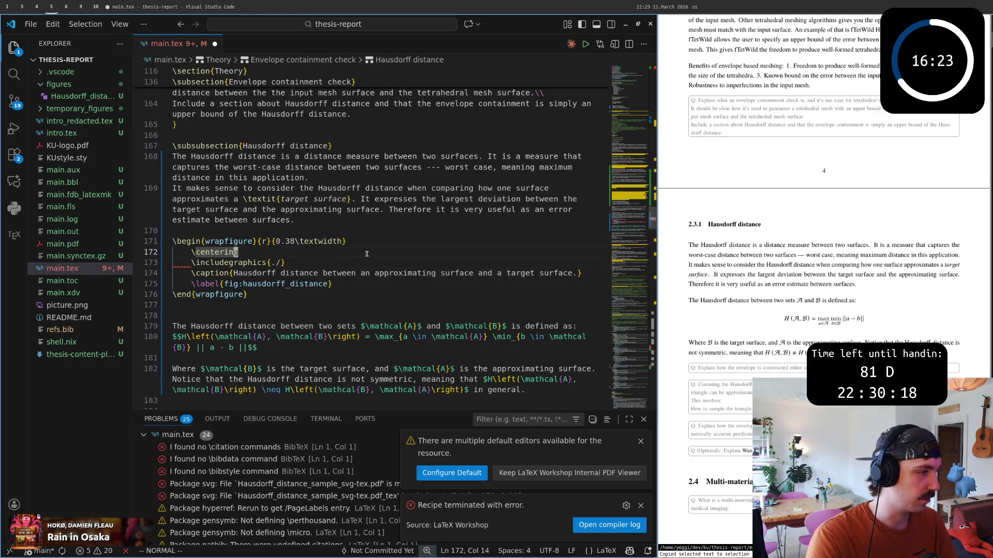
pyautogui.press('b')
pyautogui.press('e')
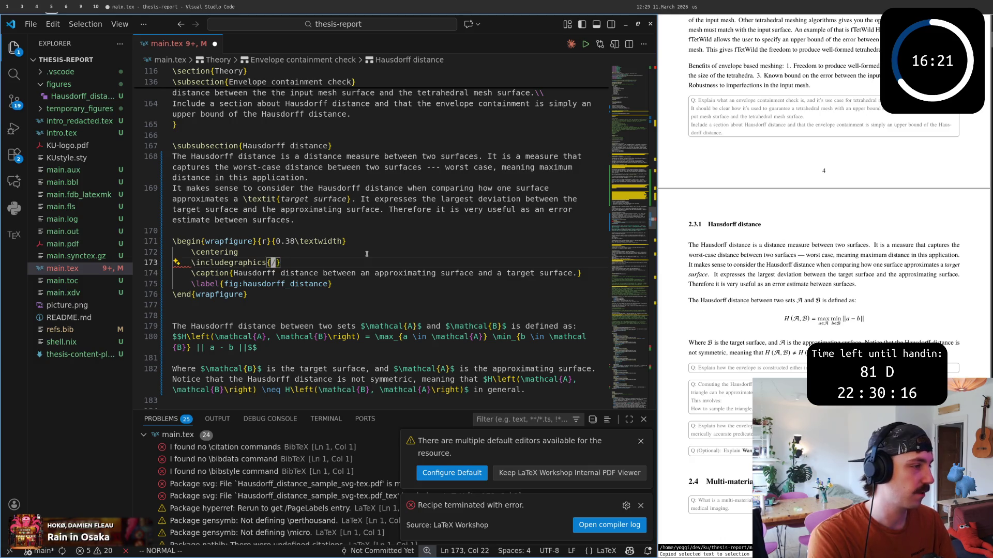
pyautogui.hotkey('ctrl', 's')
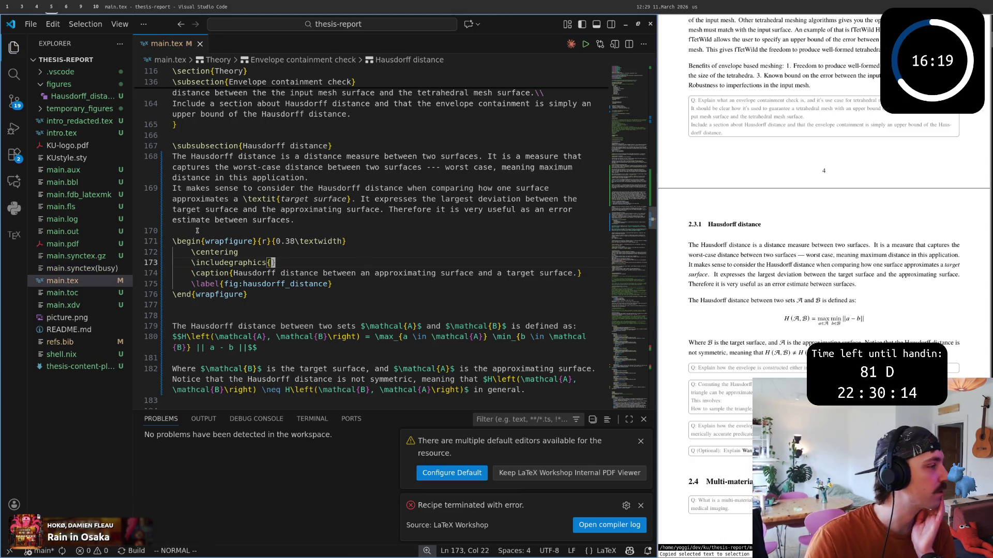
# Step: Set the wrapfigure image path to temporary_figures/placeholder.png via autocompletion and save main.tex
pyautogui.click(39, 108)
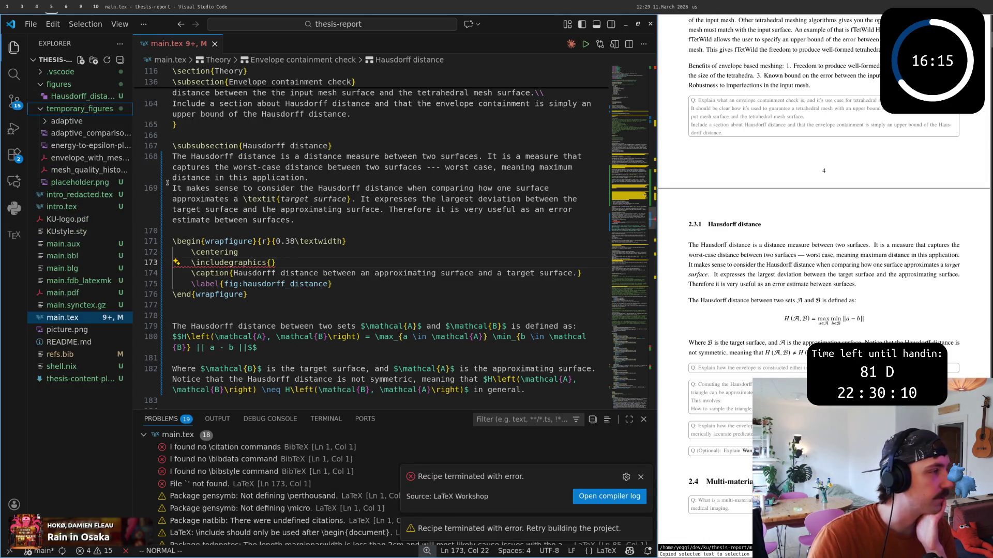
pyautogui.click(271, 262)
pyautogui.write('aphics{temporary_figures/')
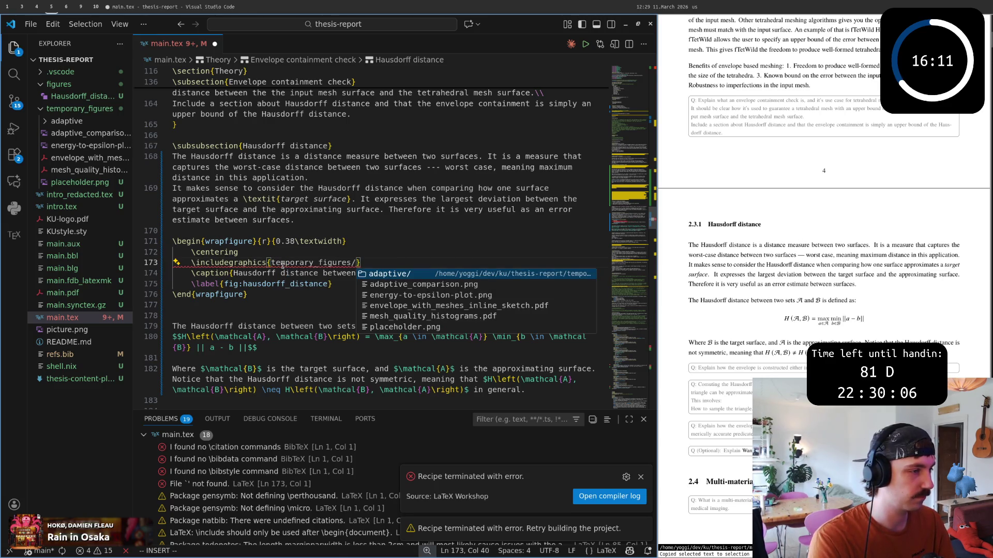
pyautogui.press('Down')
pyautogui.press('Down')
pyautogui.press('Down')
pyautogui.press('Down')
pyautogui.press('Down')
pyautogui.press('Return')
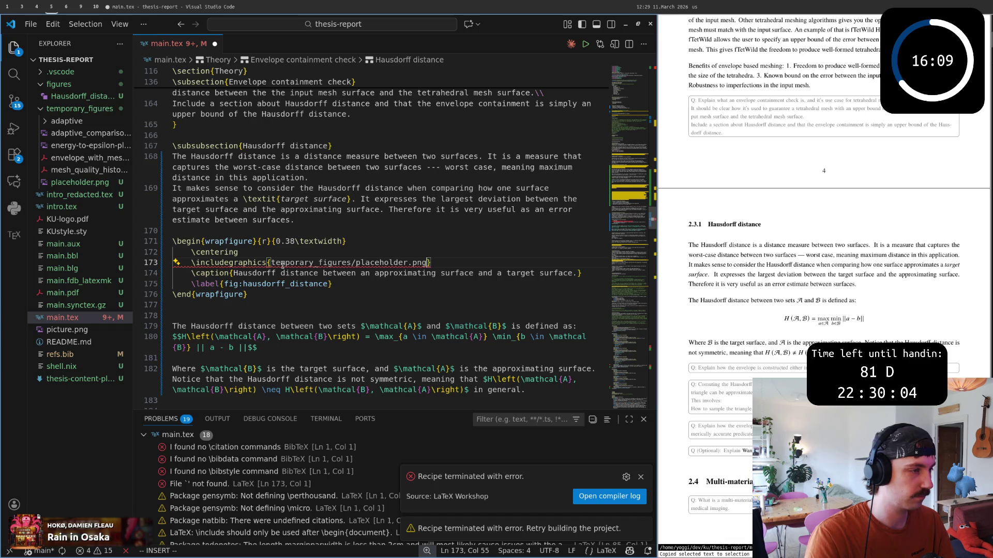
pyautogui.hotkey('ctrl', 's')
pyautogui.press('Escape')
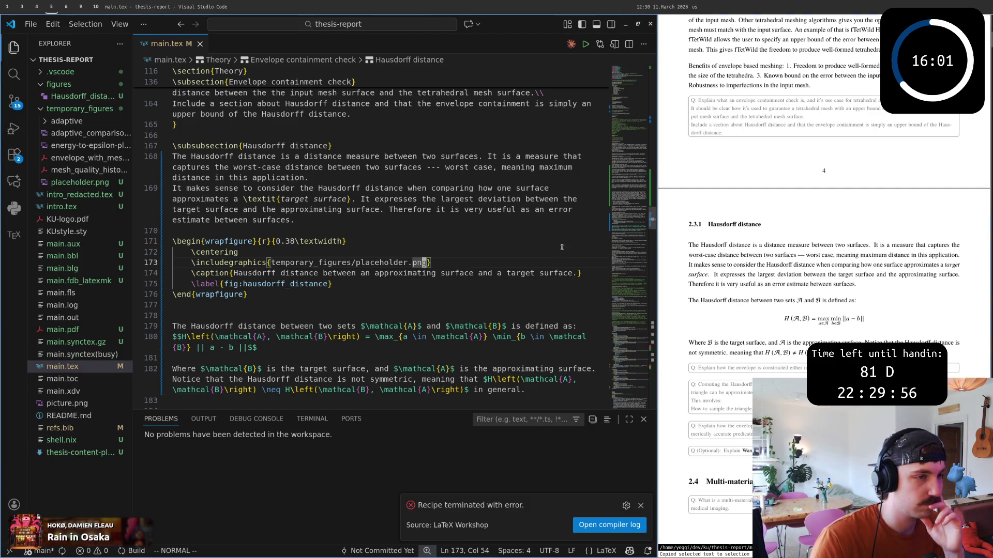
# Step: Check Figure 1 with the grey placeholder in the built PDF, then return to the wrapfigure lines
pyautogui.click(355, 294)
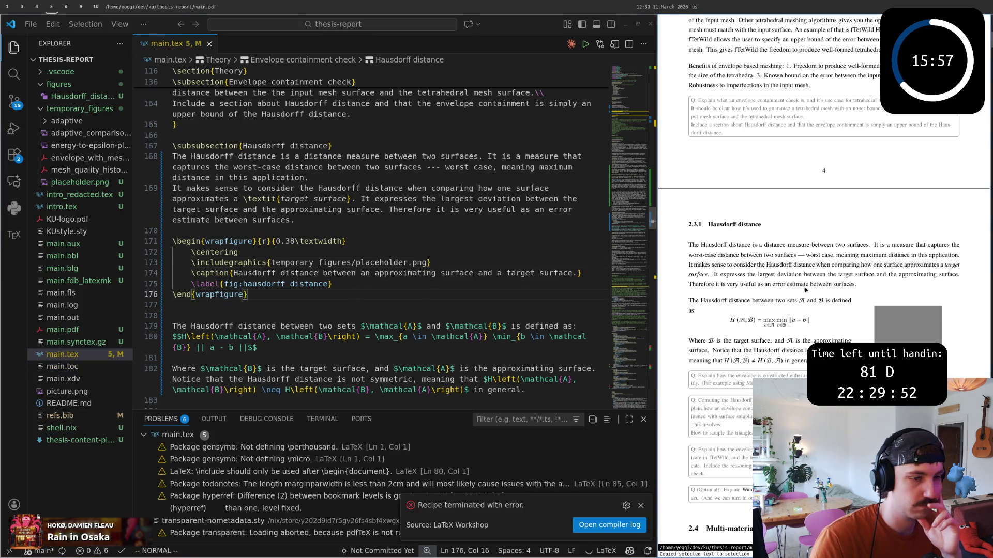
pyautogui.scroll(-2, 805, 289)
pyautogui.moveTo(689, 254)
pyautogui.mouseDown()
pyautogui.moveTo(867, 342)
pyautogui.moveTo(858, 339)
pyautogui.mouseUp()
pyautogui.click(859, 338)
pyautogui.scroll(-2, 893, 311)
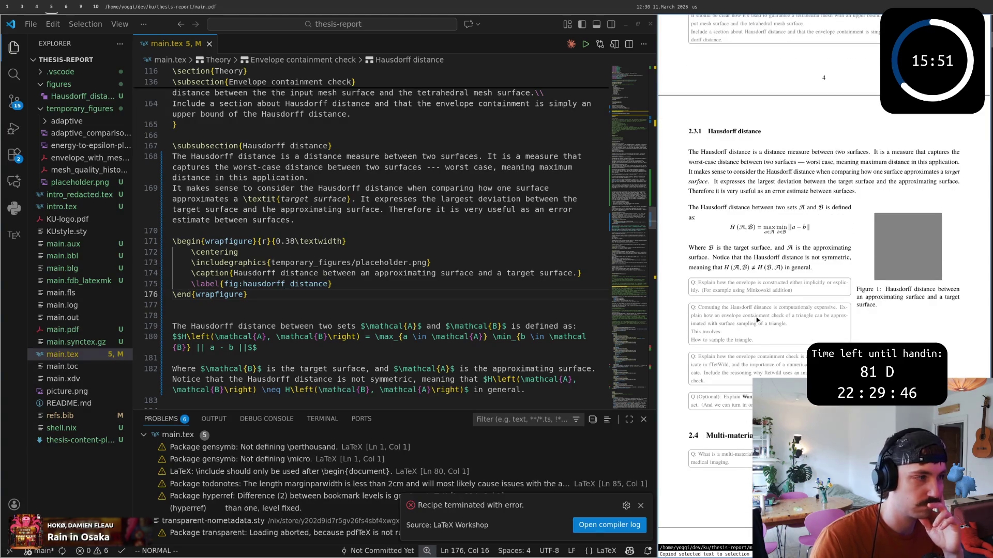
pyautogui.click(274, 241)
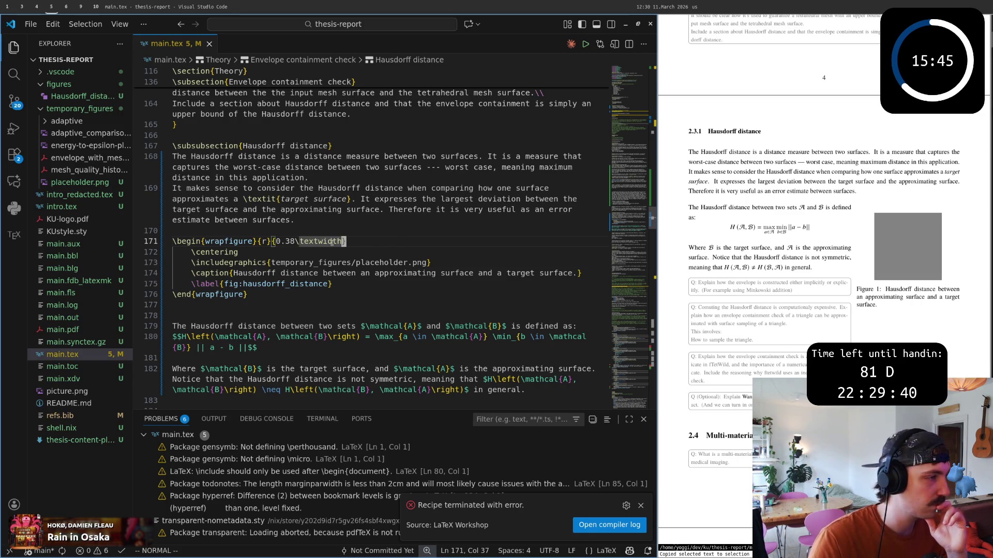
pyautogui.scroll(-1, 894, 264)
pyautogui.scroll(2, 894, 264)
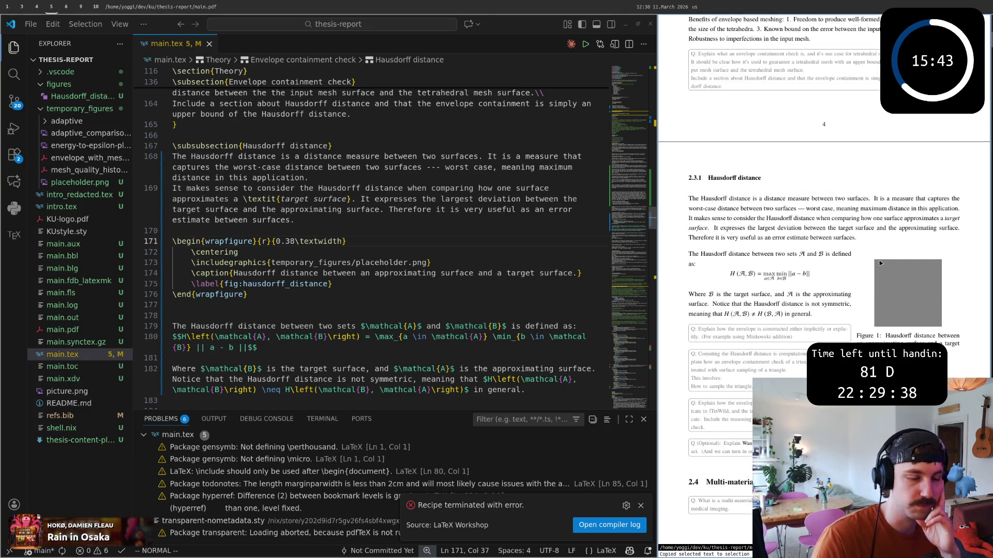
pyautogui.click(362, 242)
pyautogui.press('j')
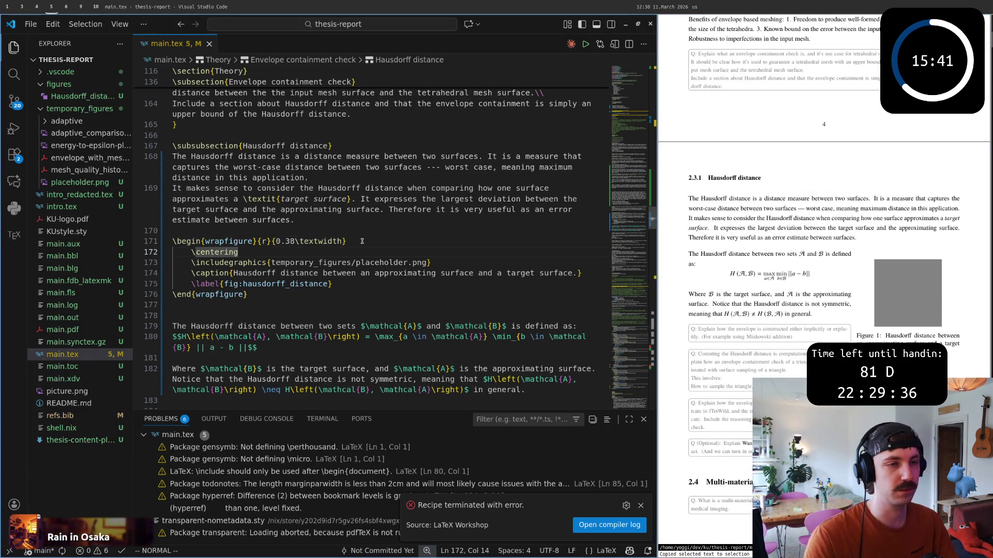
# Step: Cut the whole wrapfigure block (lines 171–176) in Vim visual-line mode
pyautogui.press('k')
pyautogui.hotkey('shift', 'v')
pyautogui.press('j')
pyautogui.press('j')
pyautogui.press('j')
pyautogui.press('j')
pyautogui.press('j')
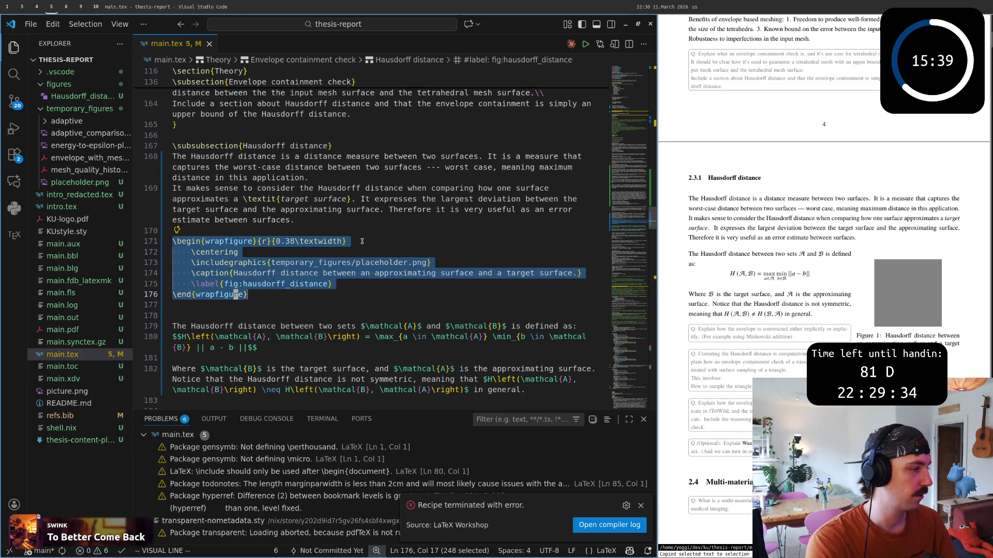
pyautogui.press('d')
pyautogui.press('j')
pyautogui.press('j')
pyautogui.press('j')
# Step: Paste the wrapfigure block after the Hausdorff formula paragraph, add a blank line and save main.tex
pyautogui.press('j')
pyautogui.press('j')
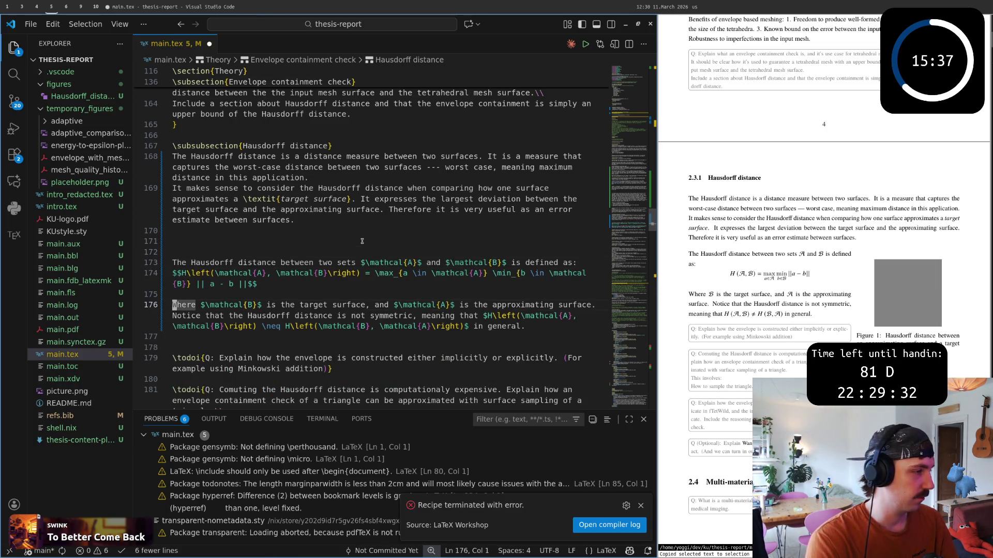
pyautogui.hotkey('shift', 'p')
pyautogui.press('j')
pyautogui.press('j')
pyautogui.press('j')
pyautogui.press('j')
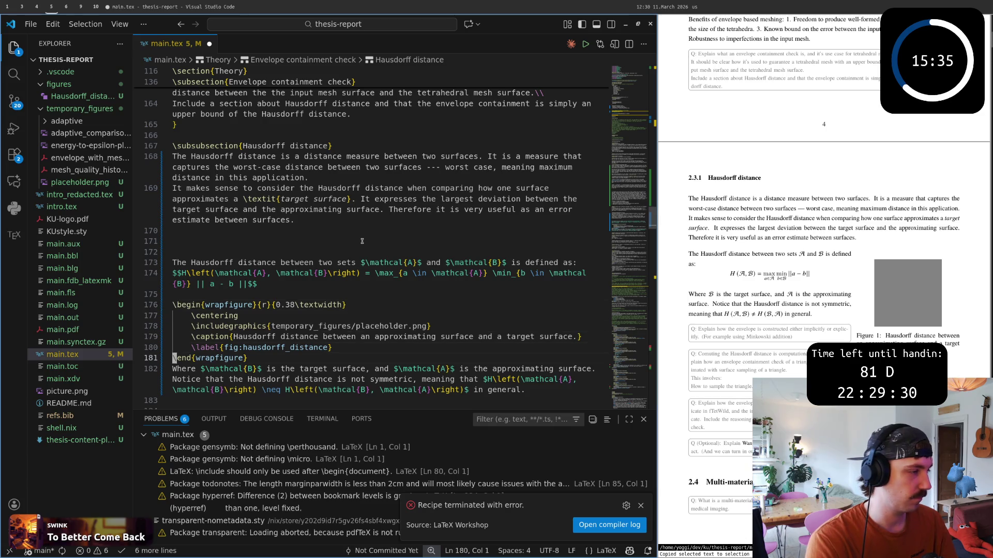
pyautogui.press('j')
pyautogui.press('o')
pyautogui.press('Escape')
pyautogui.write(':w')
pyautogui.press('Return')
pyautogui.press('k')
pyautogui.press('k')
pyautogui.press('k')
pyautogui.press('w')
pyautogui.press('w')
pyautogui.press('w')
pyautogui.press('w')
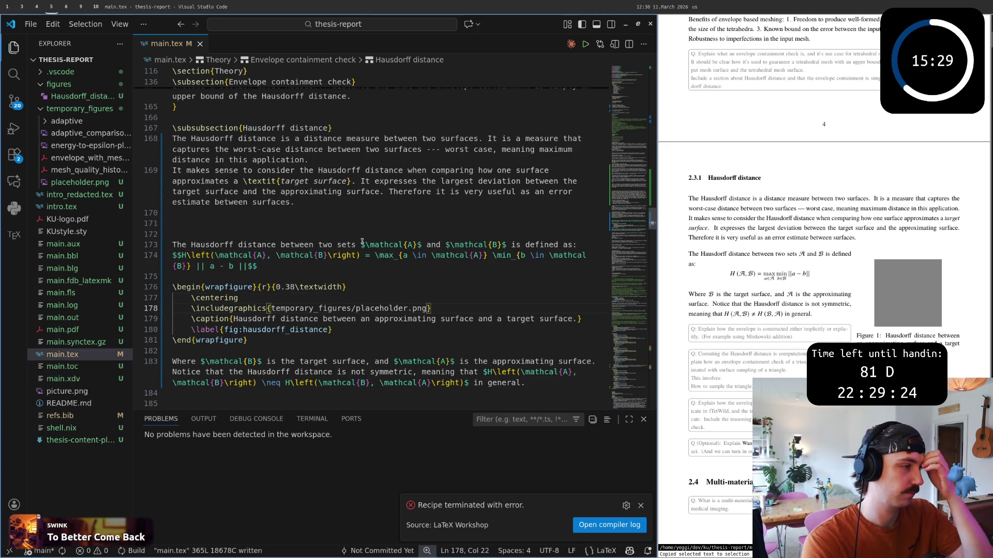
pyautogui.press('k')
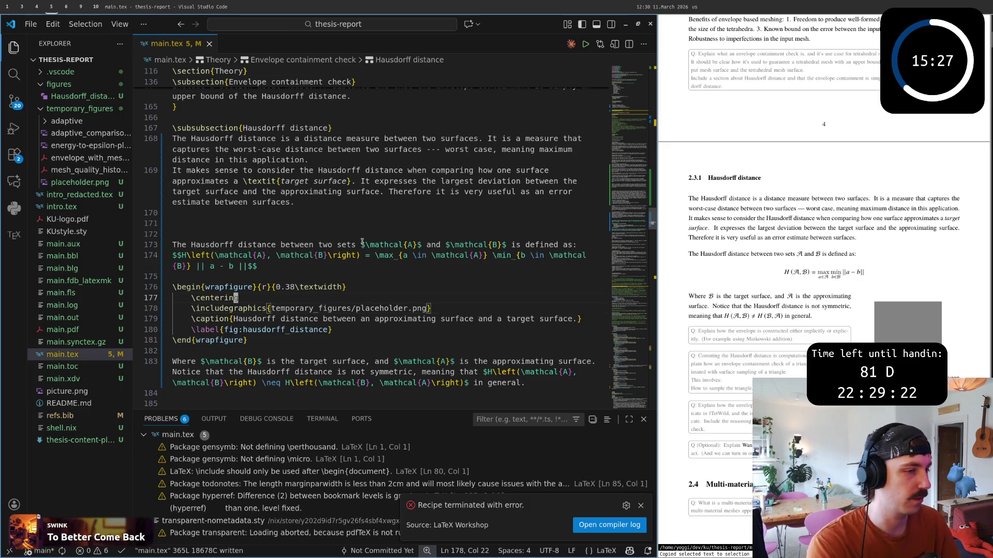
pyautogui.scroll(-2, 851, 320)
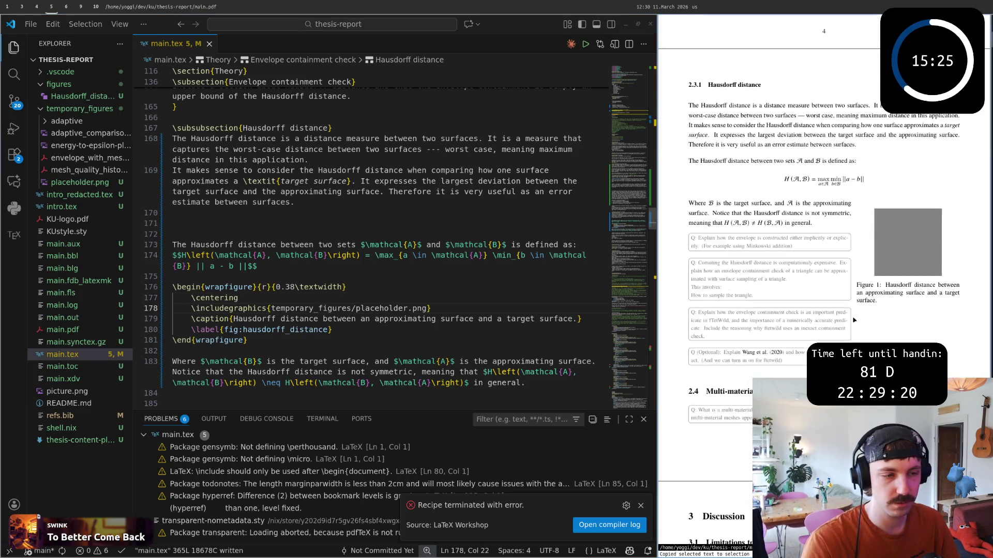
pyautogui.scroll(-2, 882, 323)
pyautogui.scroll(-1, 882, 323)
pyautogui.scroll(-2, 882, 323)
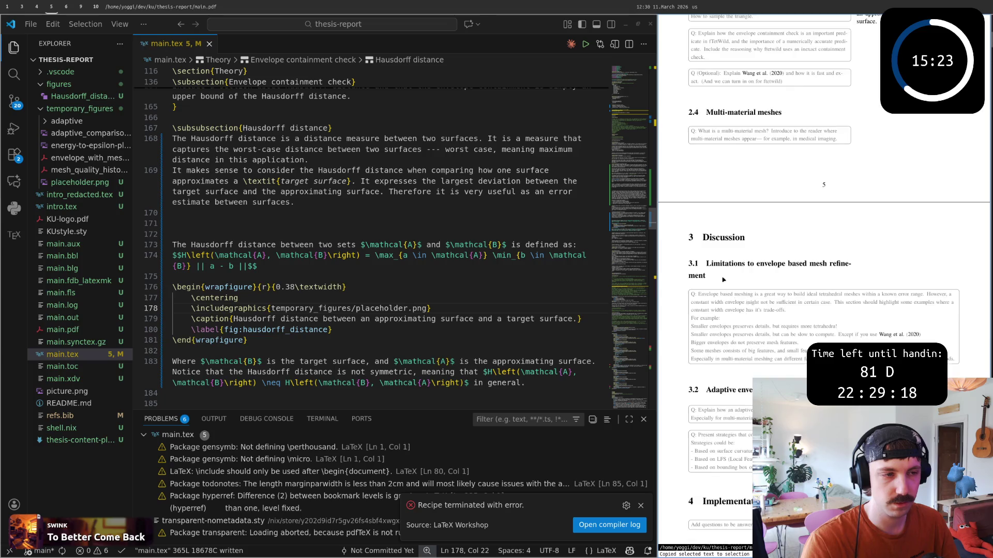
pyautogui.scroll(4, 882, 324)
pyautogui.scroll(1, 881, 323)
pyautogui.scroll(1, 822, 279)
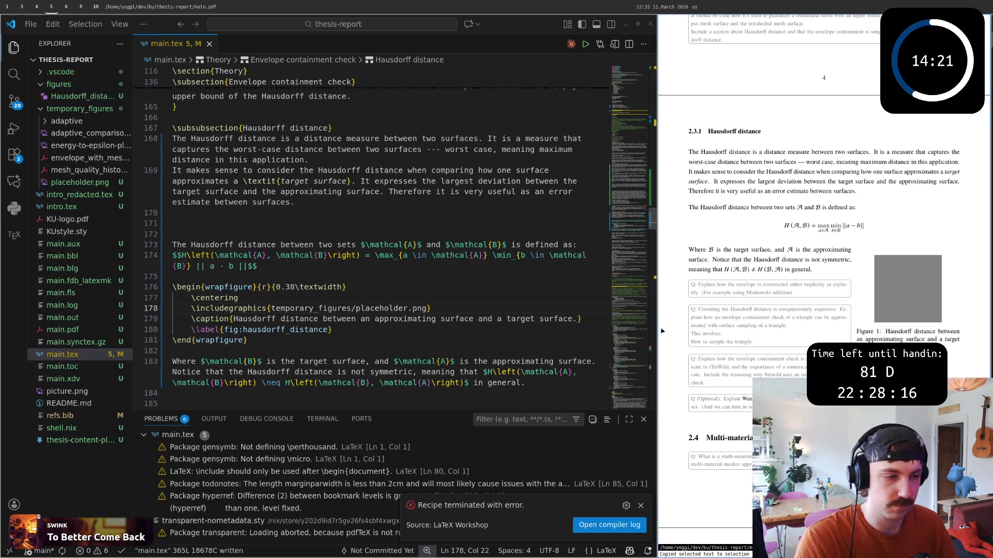
# Step: Jump between begin/end wrapfigure and briefly select the figure block to inspect it
pyautogui.click(309, 340)
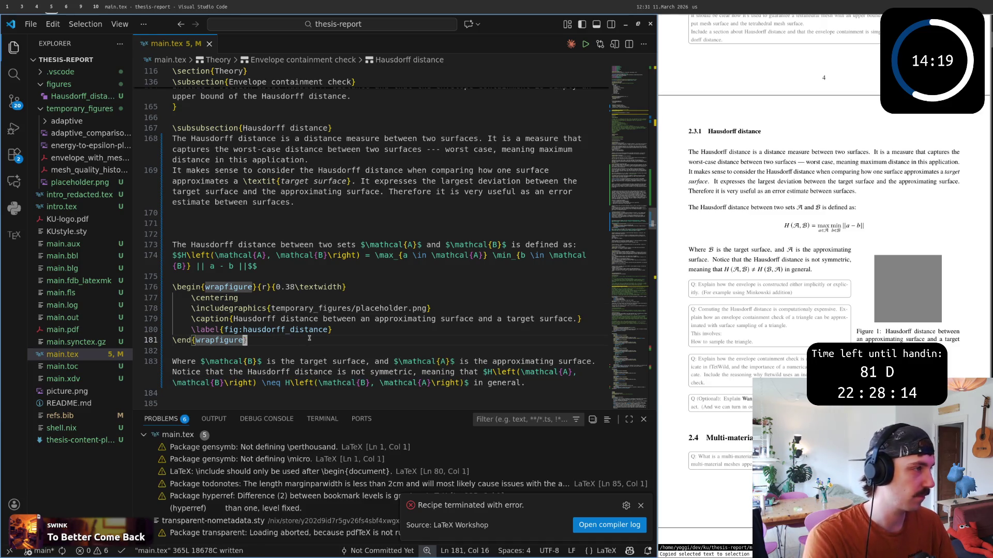
pyautogui.press('Up')
pyautogui.press('Up')
pyautogui.press('Up')
pyautogui.press('Up')
pyautogui.press('Up')
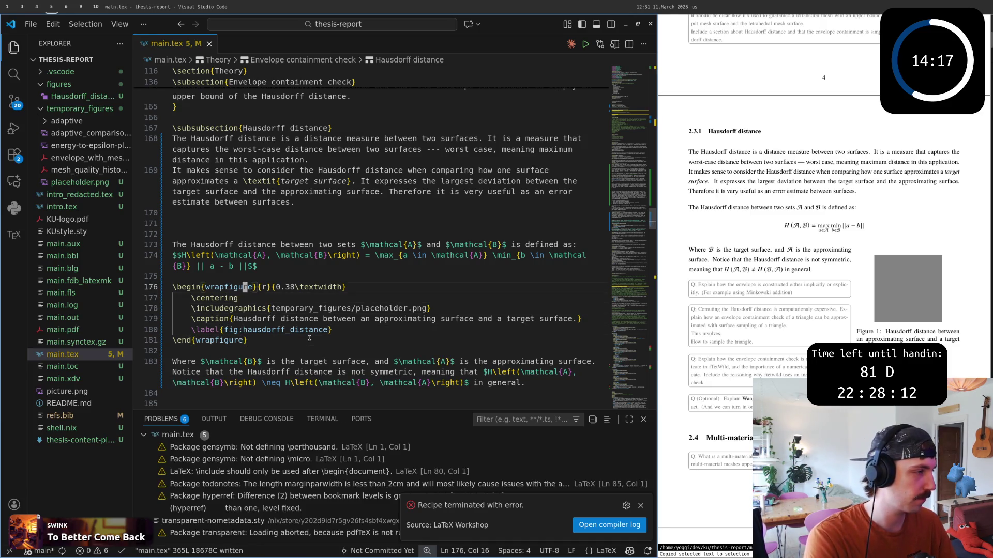
pyautogui.hotkey('shift', 'v')
pyautogui.press('j')
pyautogui.press('j')
pyautogui.press('j')
pyautogui.press('j')
pyautogui.press('j')
pyautogui.press('Escape')
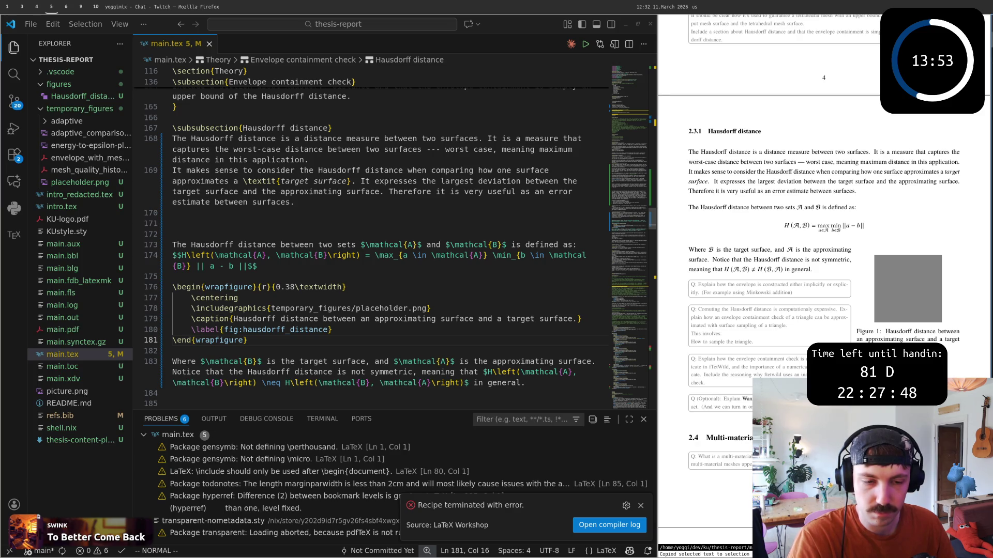
# Step: Dismiss the build-error notice, hide the Problems panel and move to the blank line above the figure
pyautogui.click(399, 346)
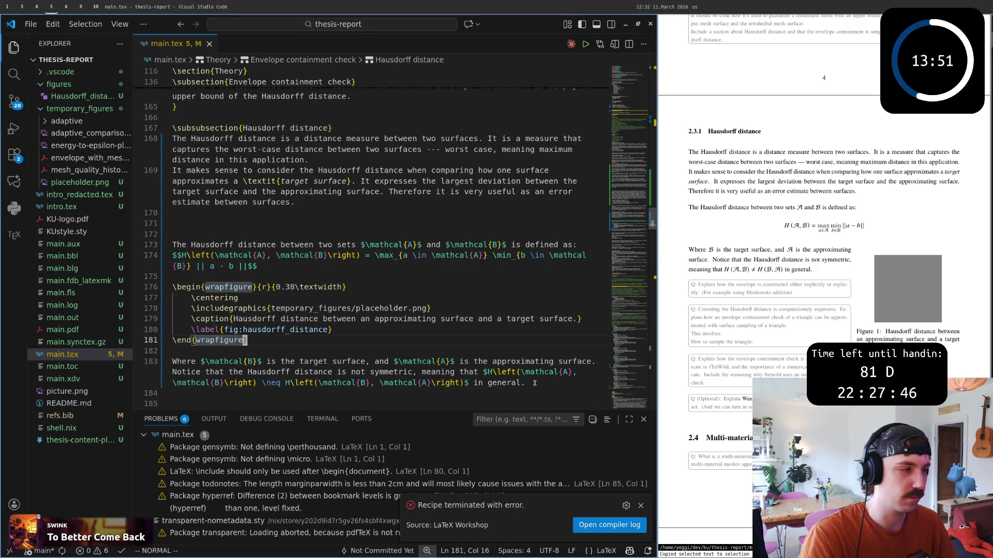
pyautogui.press('k')
pyautogui.press('k')
pyautogui.press('$')
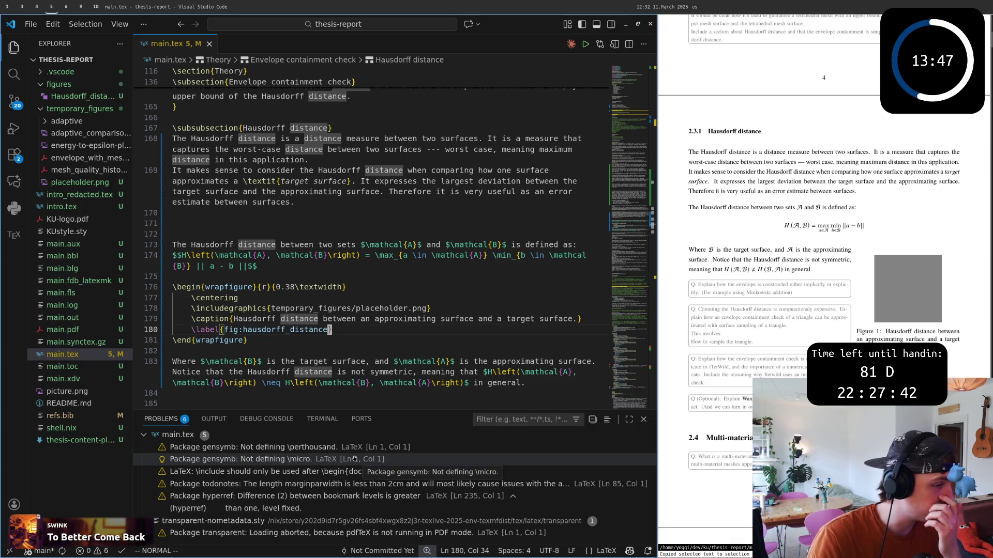
pyautogui.moveTo(245, 410); pyautogui.dragTo(246, 382)
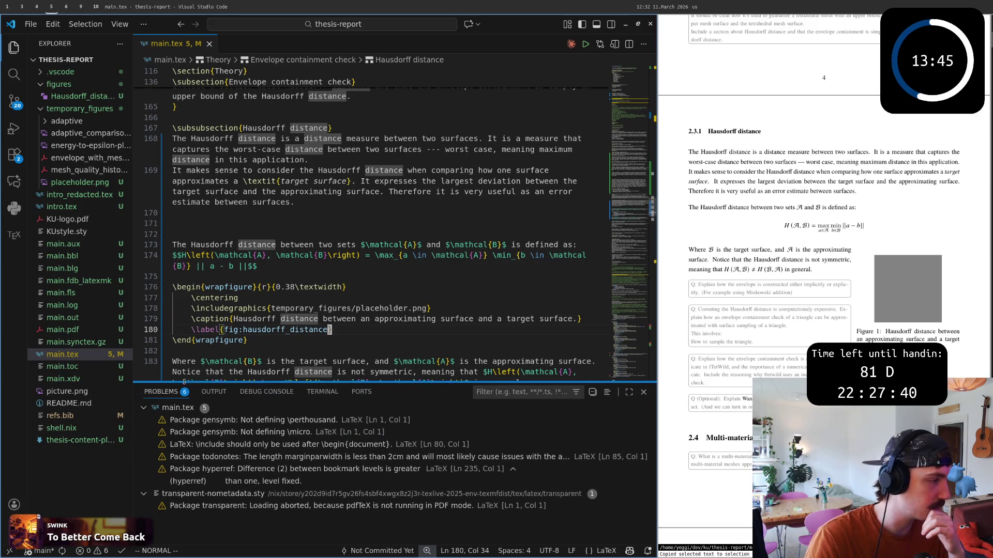
pyautogui.scroll(-1, 246, 344)
pyautogui.scroll(-2, 249, 343)
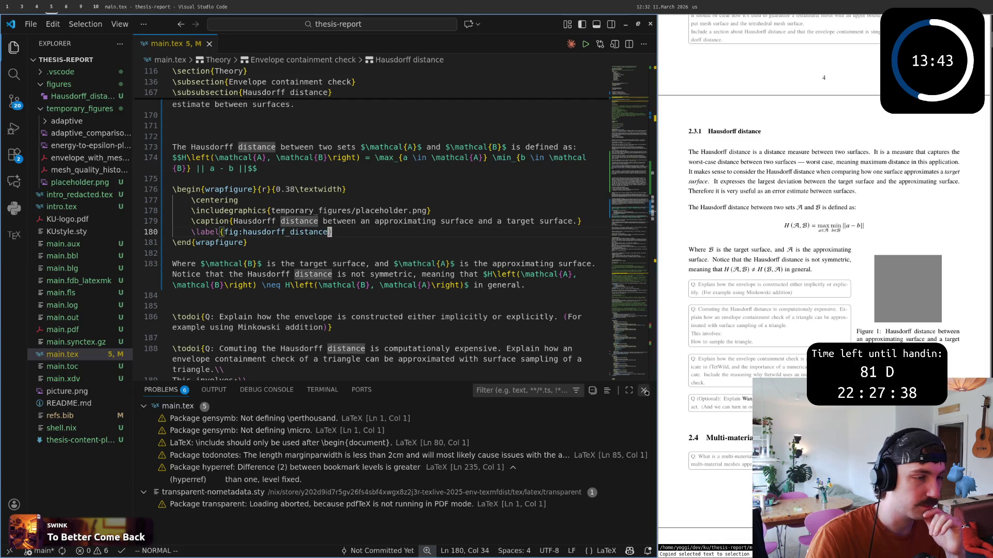
pyautogui.hotkey('ctrl', 'j')
pyautogui.scroll(2, 335, 361)
pyautogui.scroll(2, 335, 360)
pyautogui.click(334, 361)
pyautogui.press('{')
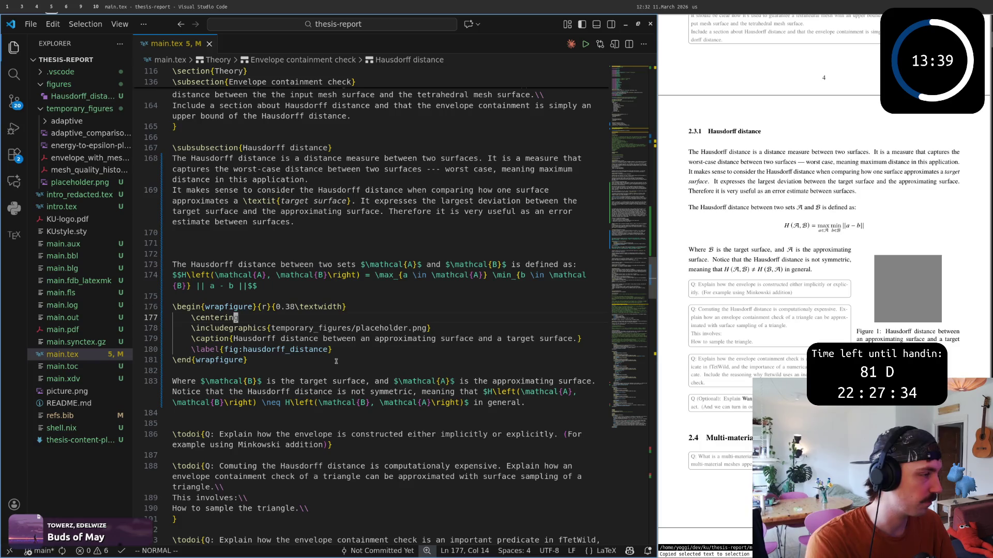
# Step: Add a blank line above the figure block and save main.tex to rebuild
pyautogui.hotkey('shift', 'o')
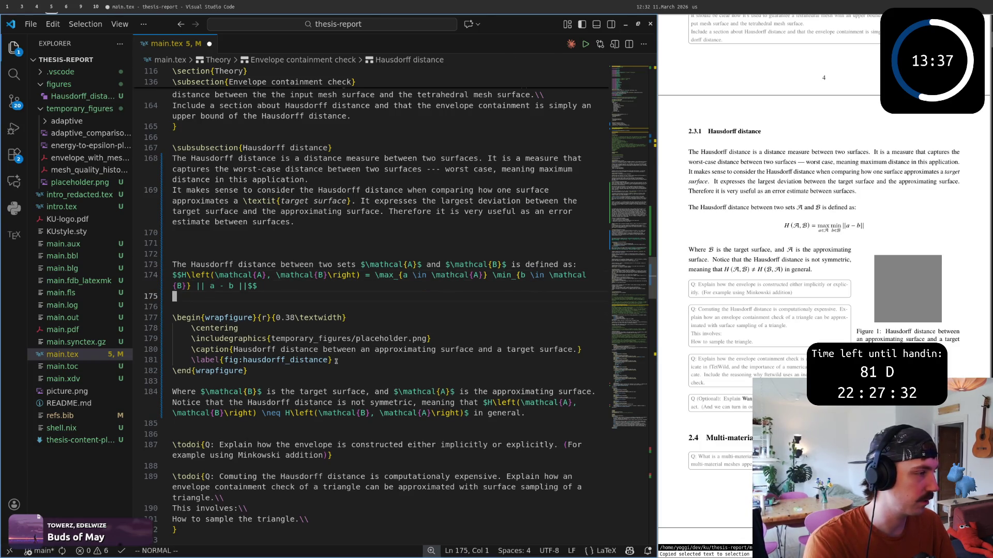
pyautogui.hotkey('ctrl', 's')
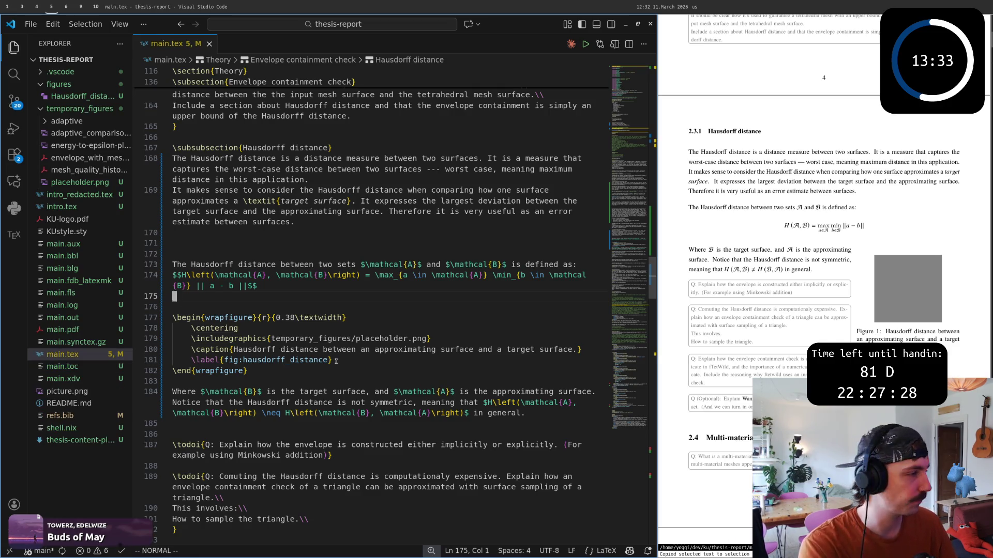
pyautogui.write(':w')
pyautogui.press('Return')
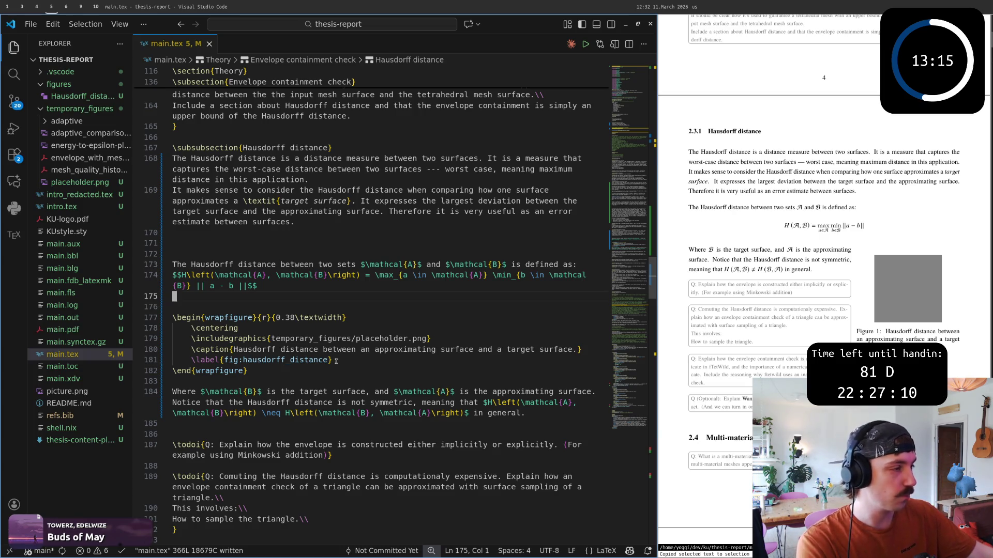
# Step: Delete the surplus blank lines before and after the Hausdorff formula paragraph
pyautogui.press('Up')
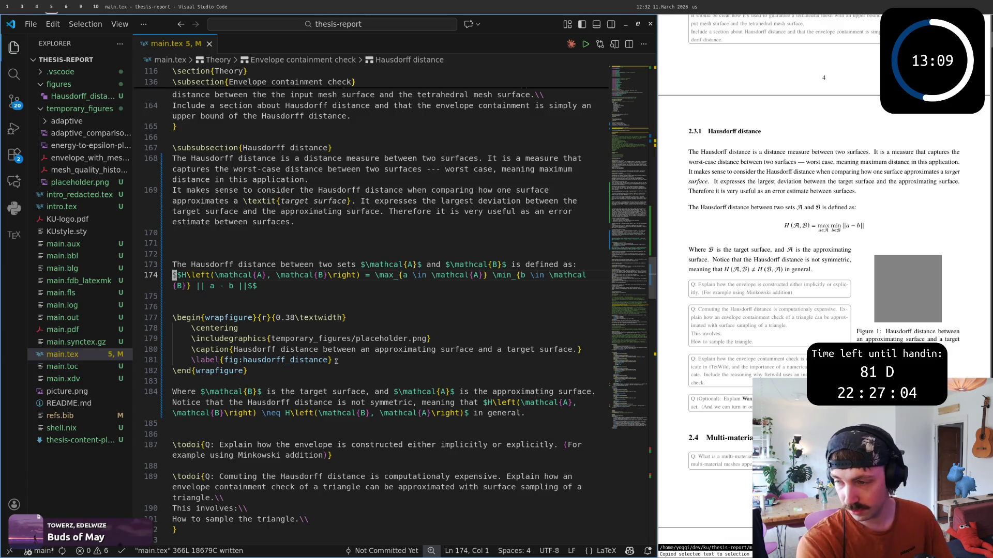
pyautogui.press('Up')
pyautogui.press('Up')
pyautogui.hotkey('shift', 'v')
pyautogui.press('d')
pyautogui.press('Up')
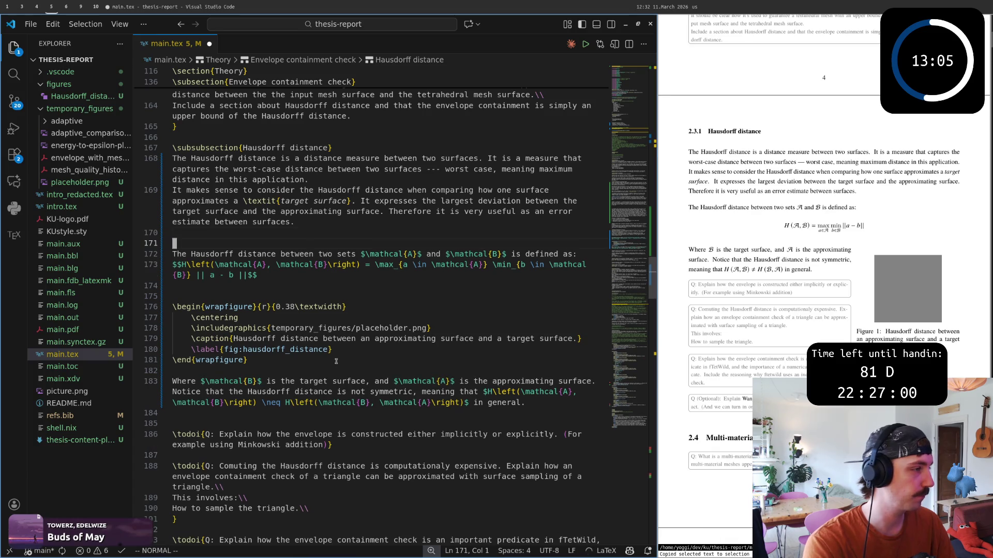
pyautogui.press('d')
pyautogui.press('d')
pyautogui.press('Down')
pyautogui.press('Down')
pyautogui.press('Down')
pyautogui.press('d')
pyautogui.press('d')
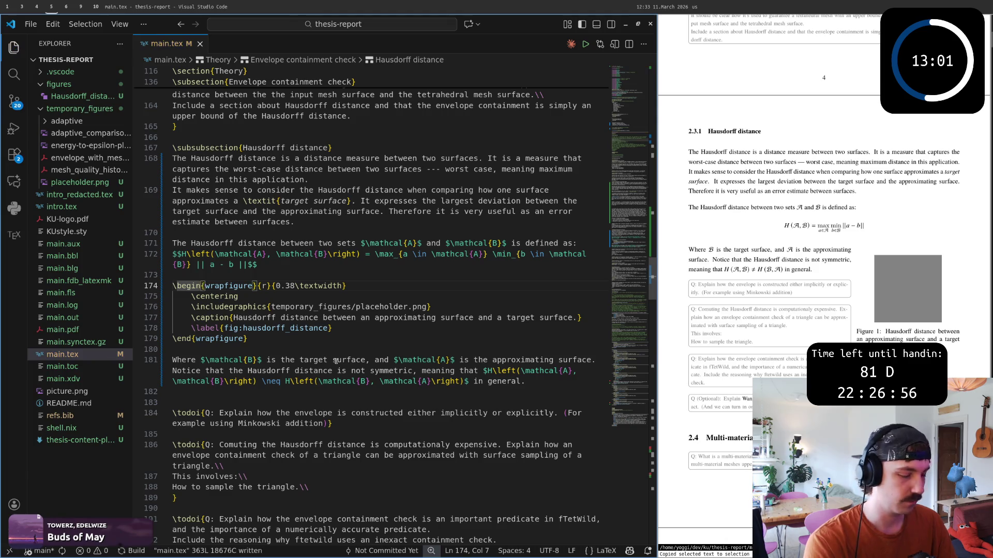
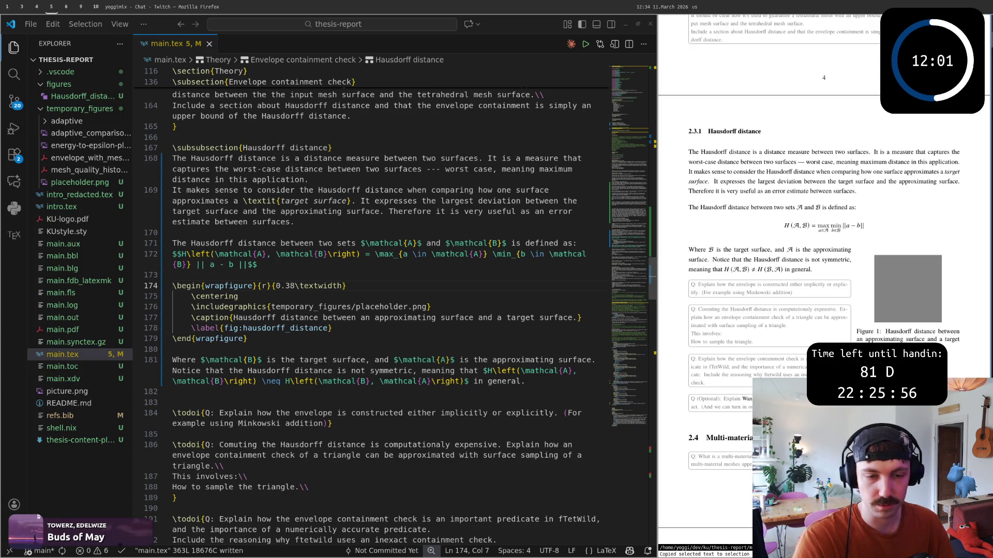
# Step: Move the caret below the figure in main.tex and bring up a Claude Code panel beside it
pyautogui.click(330, 328)
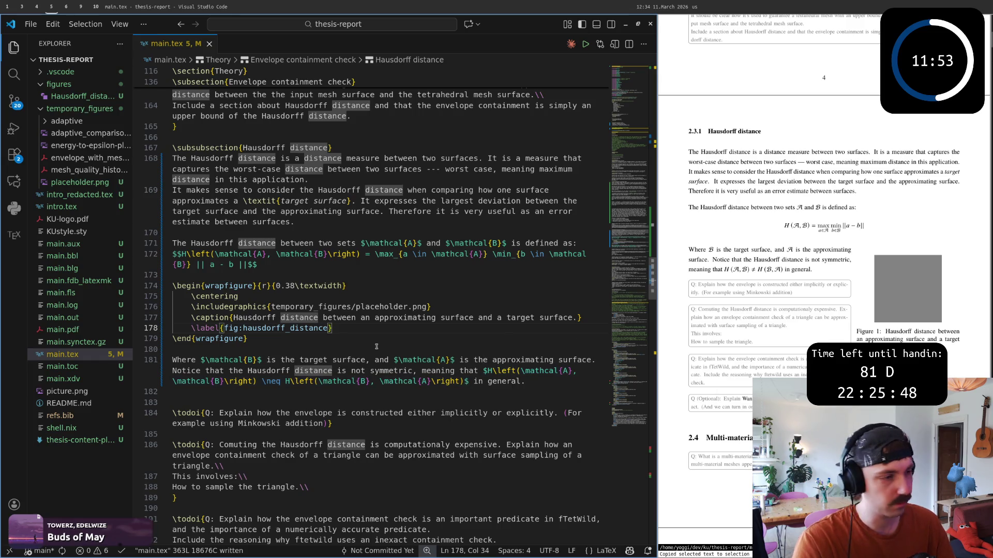
pyautogui.press('Down')
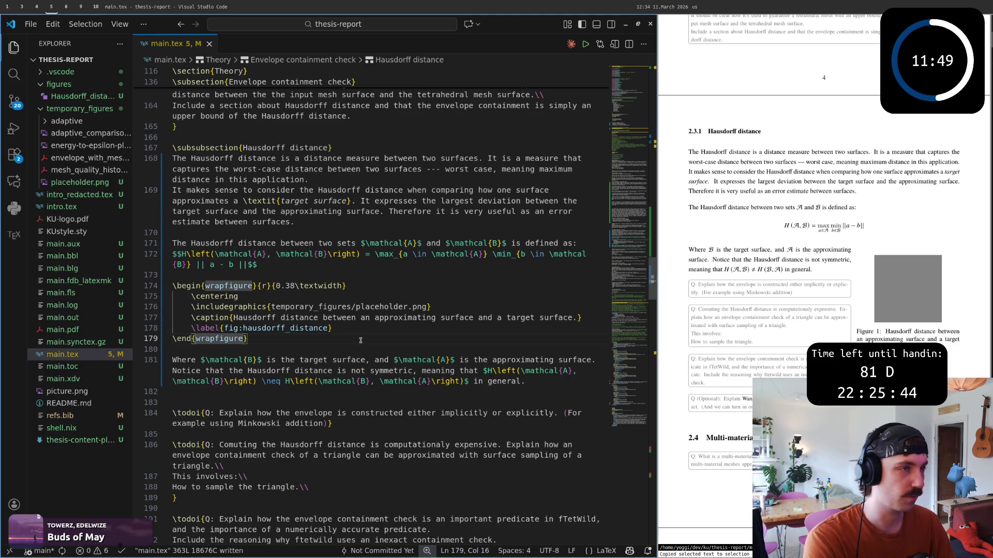
pyautogui.click(571, 43)
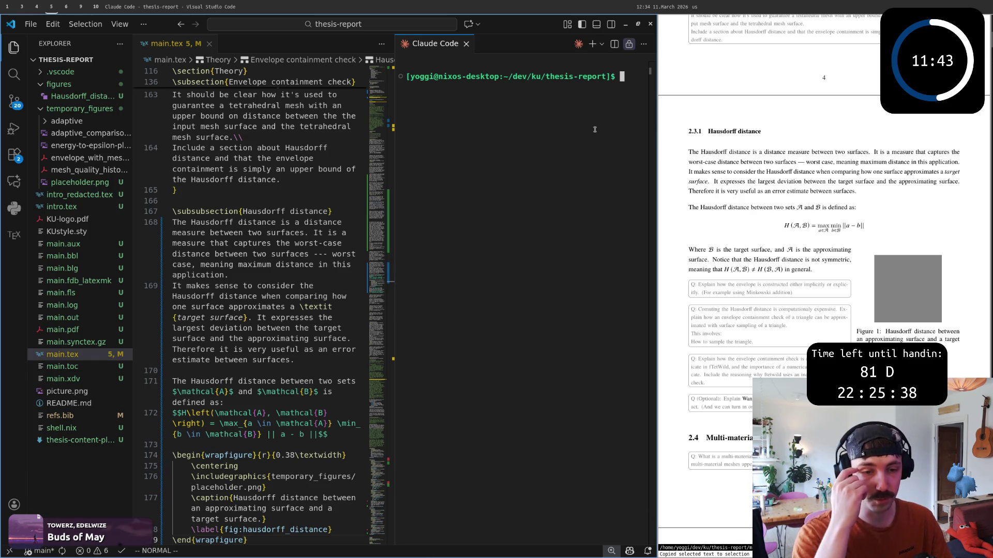
pyautogui.write('claude')
# Step: Launch claude in the terminal and send the request to fix the SVG graphics in the LaTeX document
pyautogui.press('Return')
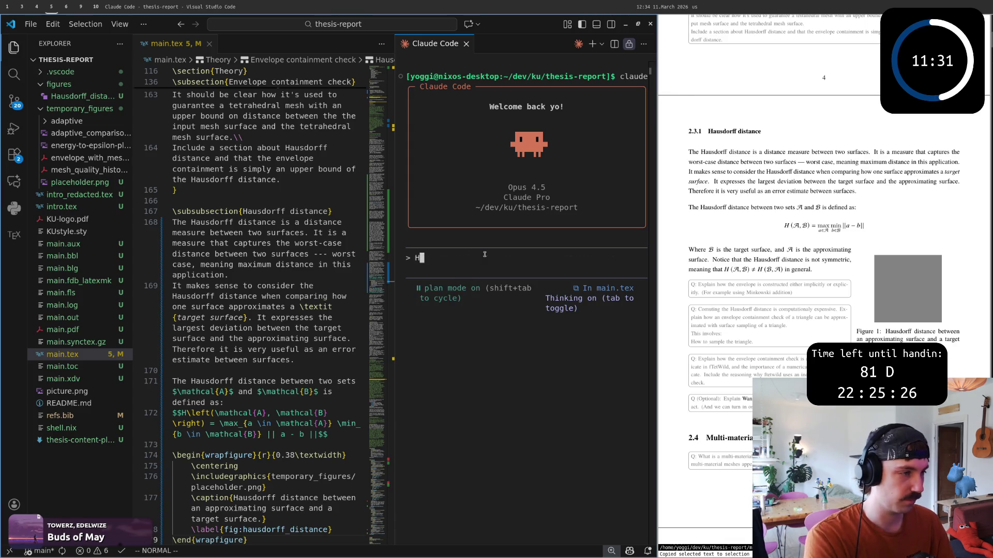
pyautogui.write('I need to fix svg ')
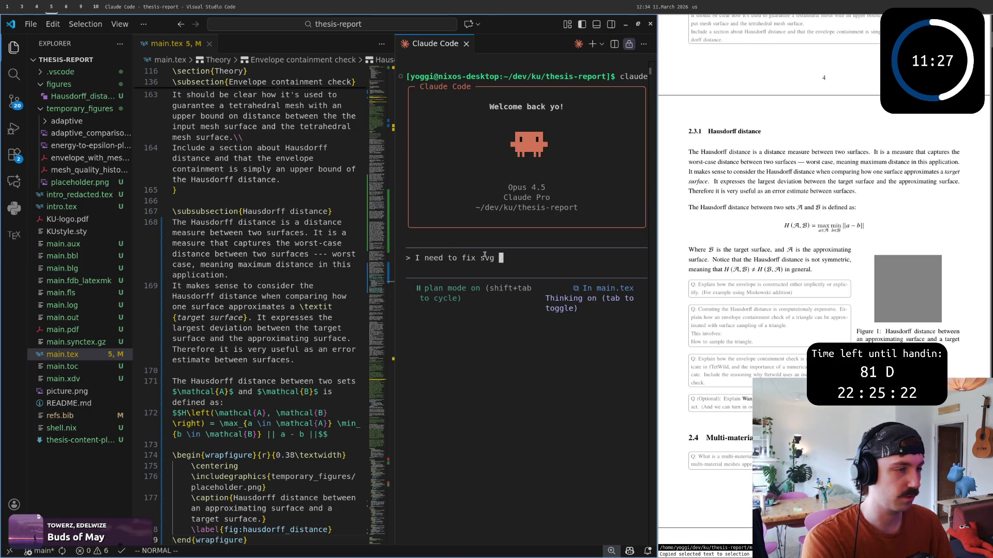
pyautogui.write('graphics in my latex document.')
pyautogui.press('Return')
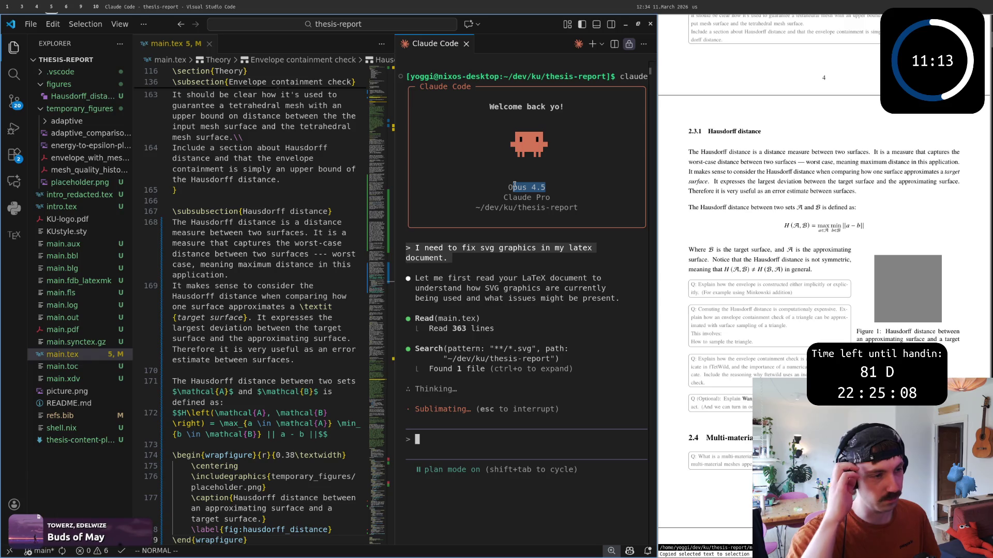
# Step: Highlight the model name text in the Claude Code panel
pyautogui.click(517, 185)
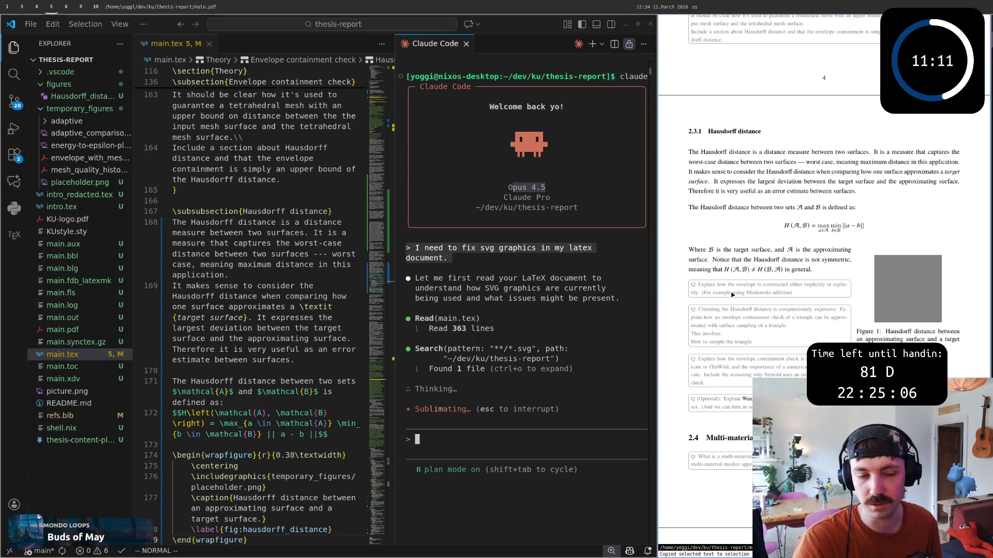
pyautogui.doubleClick(515, 186)
pyautogui.click(511, 188)
pyautogui.doubleClick(510, 188)
pyautogui.click(510, 188)
pyautogui.moveTo(546, 188); pyautogui.dragTo(505, 196)
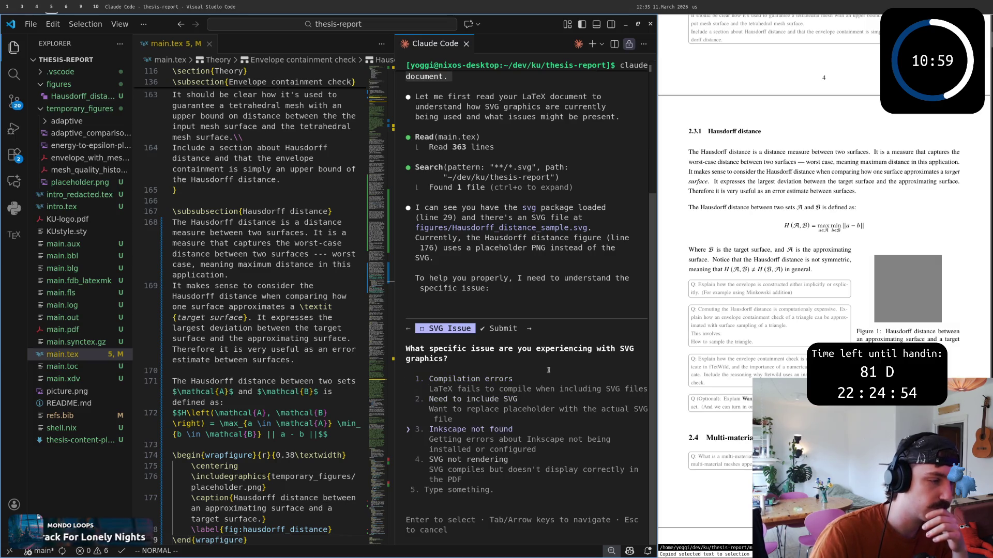
# Step: Answer Claude's question with option 3 'Inkscape not found' and submit
pyautogui.press('Down')
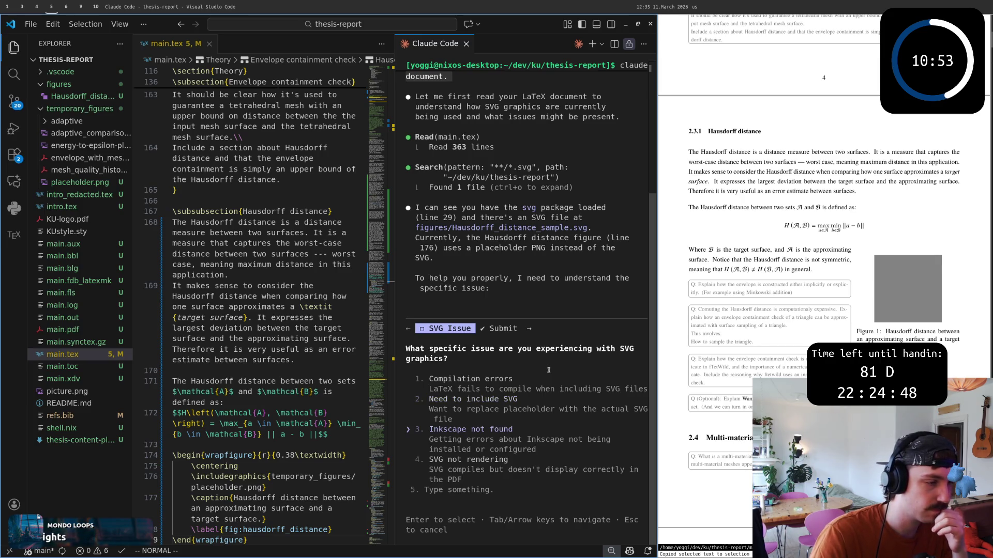
pyautogui.press('Return')
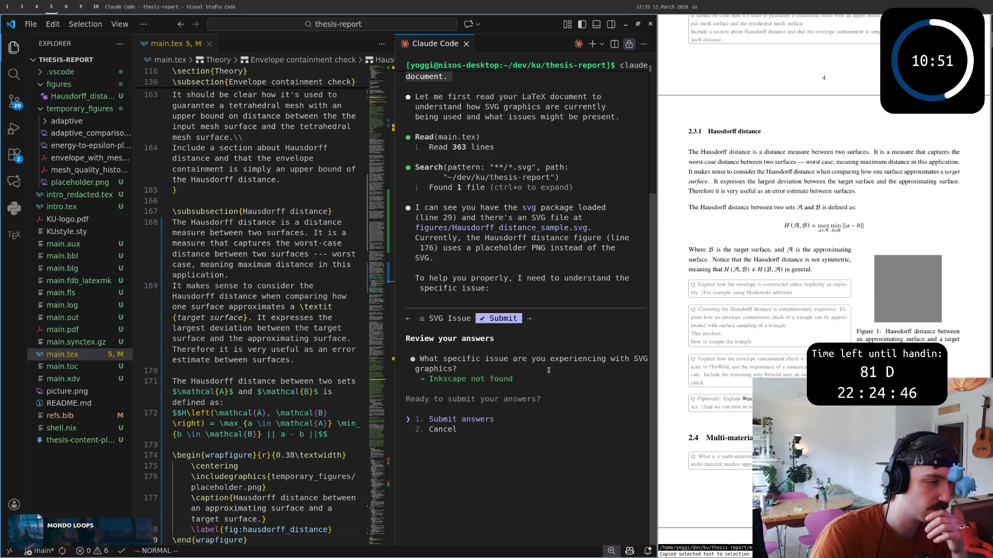
pyautogui.press('Return')
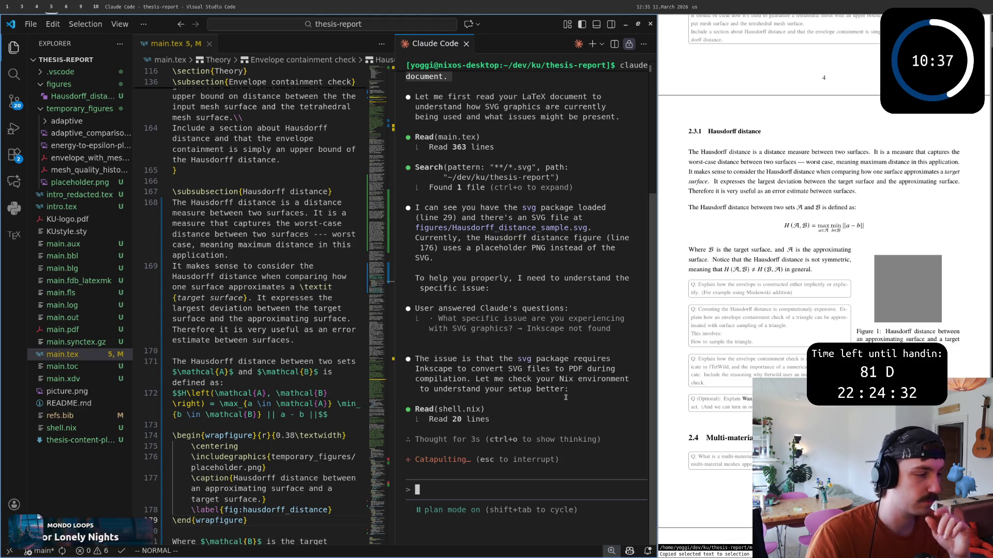
pyautogui.write('I do have inkscape installed')
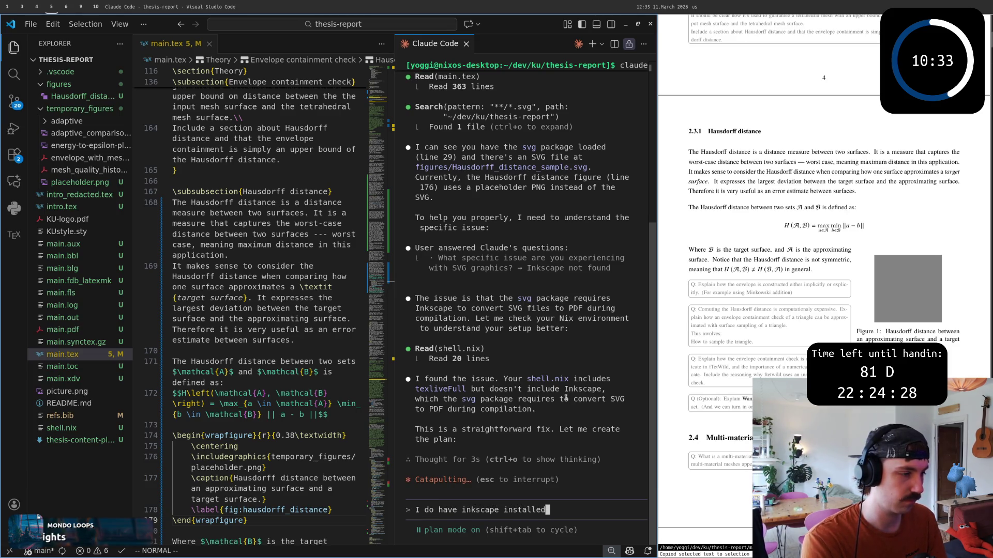
pyautogui.write('. It ')
pyautogui.write("'s not that it wasn't ")
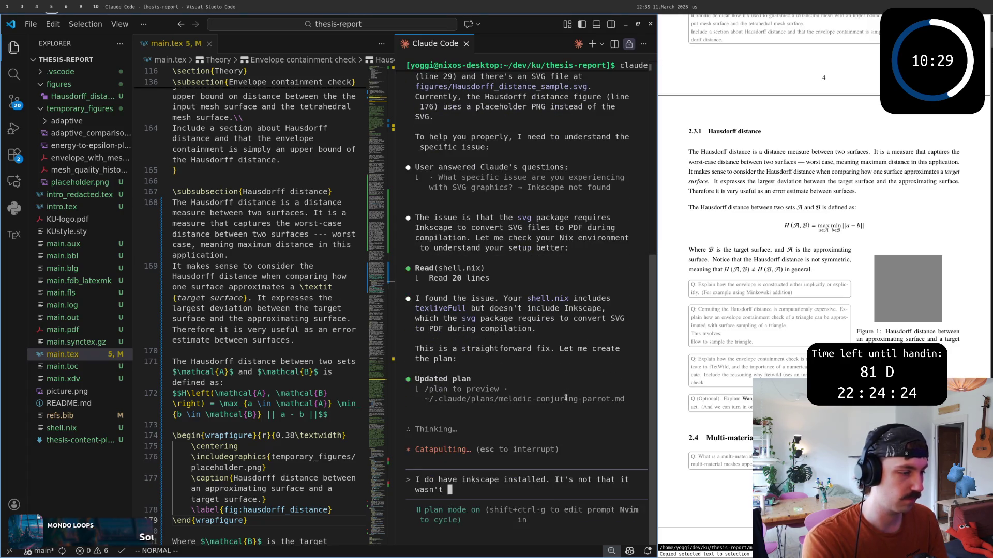
pyautogui.write('nd it')
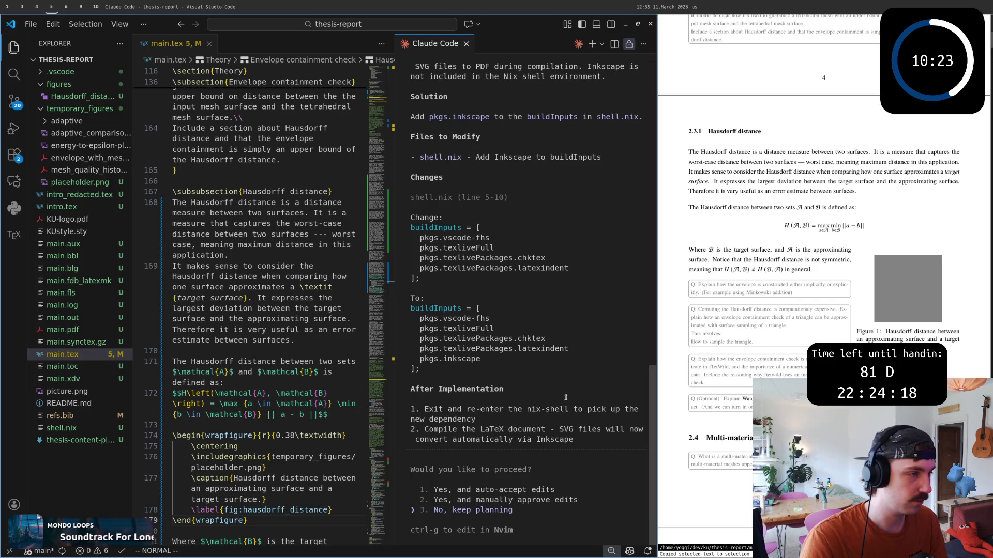
# Step: Keep planning and reply that Inkscape is installed but wouldn't run a shell
pyautogui.press('Escape')
pyautogui.write("wasn't found it wa")
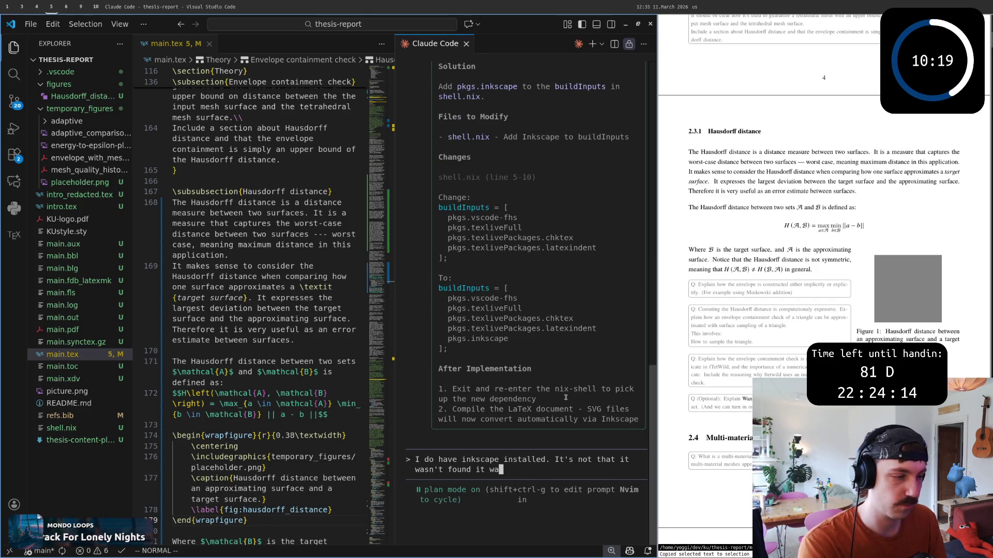
pyautogui.write('s that ')
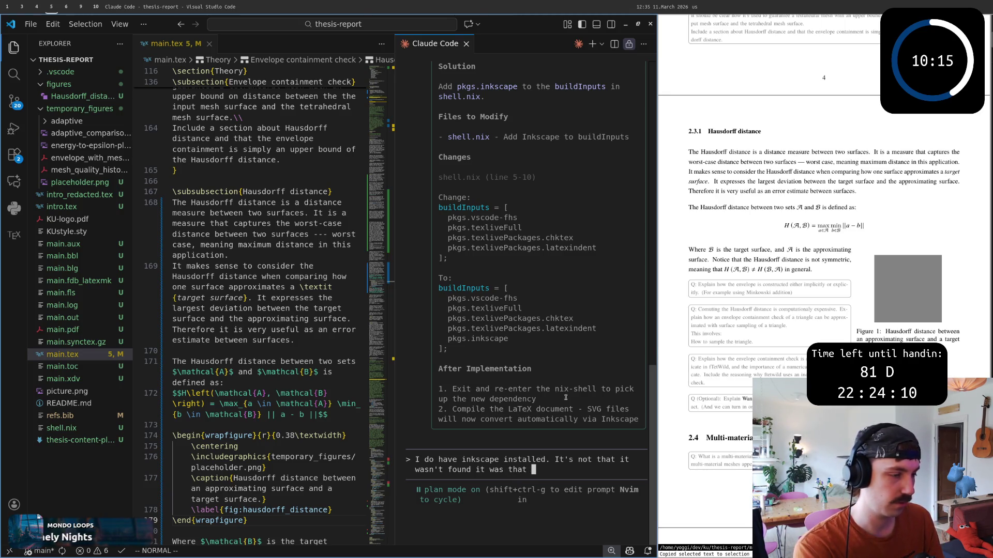
pyautogui.write("it didn't")
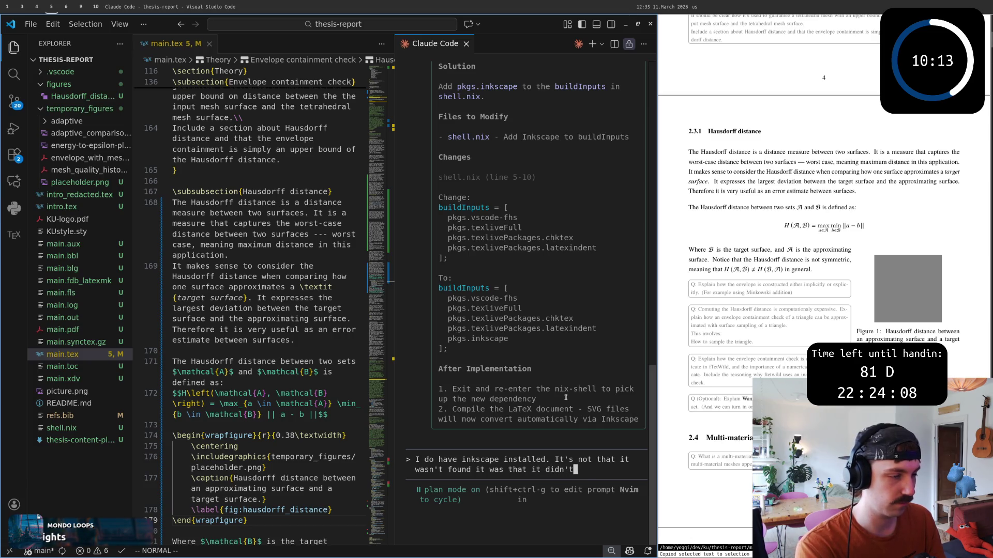
pyautogui.write(' want ot ru')
pyautogui.press('BackSpace')
pyautogui.press('BackSpace')
pyautogui.press('BackSpace')
pyautogui.write('to run a shell i believe')
pyautogui.press('Return')
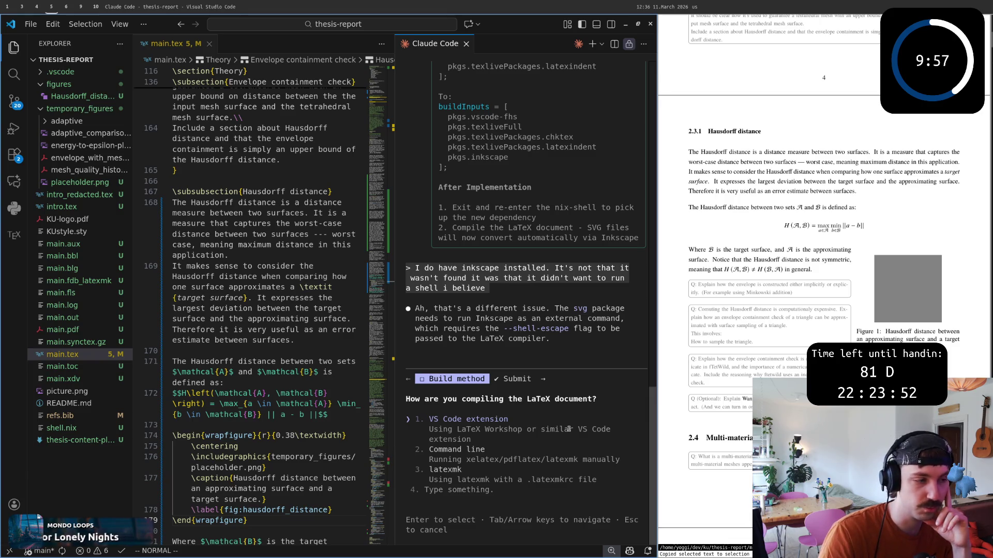
# Step: Answer 'VS Code extension' as the compile method and submit
pyautogui.press('Down')
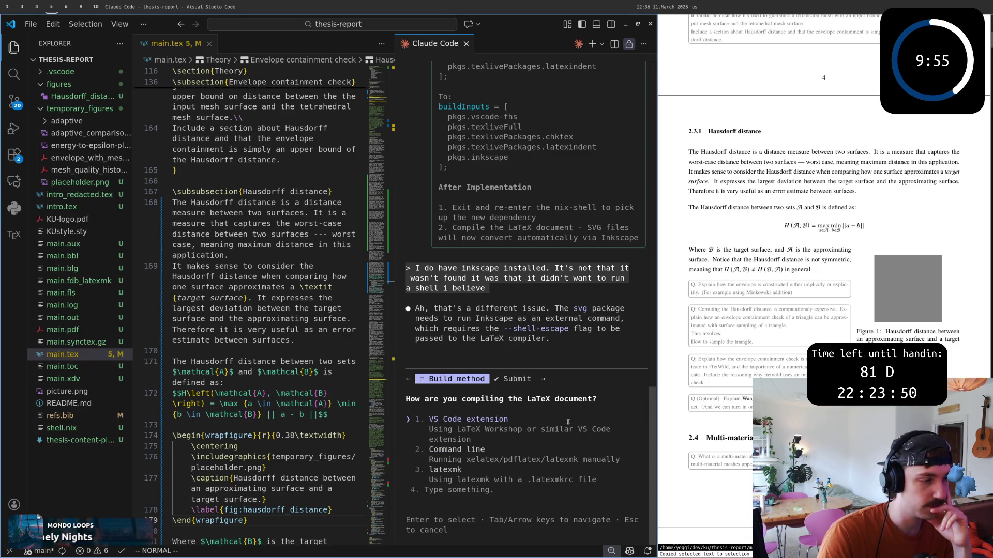
pyautogui.press('Return')
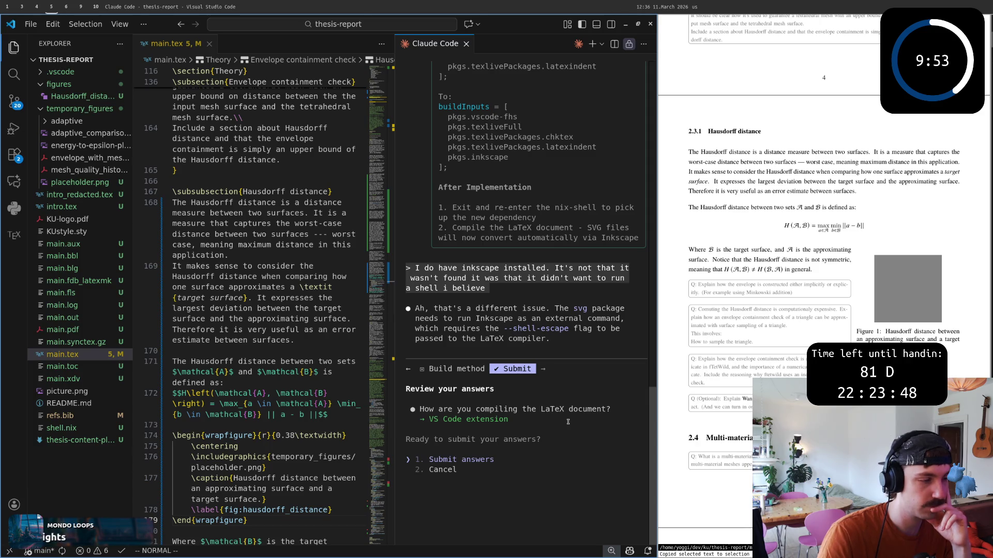
pyautogui.press('Return')
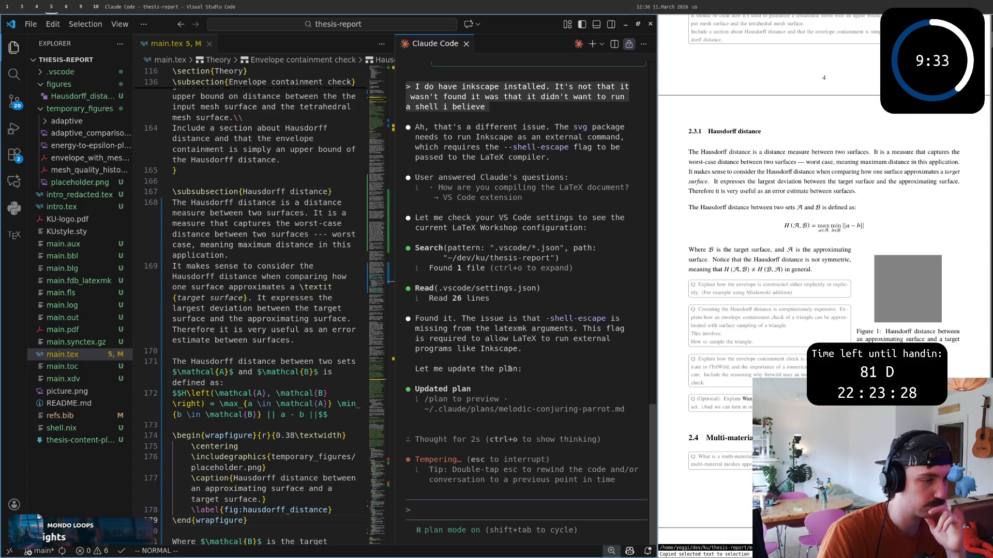
pyautogui.moveTo(416, 320)
pyautogui.mouseDown()
pyautogui.moveTo(525, 349)
pyautogui.moveTo(412, 317)
pyautogui.mouseUp()
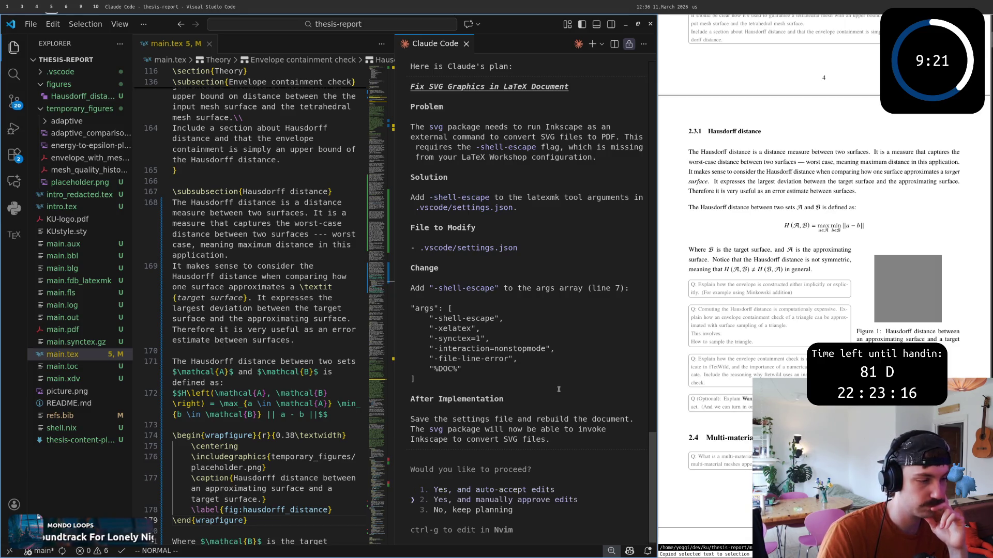
# Step: Approve the plan and the settings.json -shell-escape edit, then move the Claude Code chat into main.tex's group
pyautogui.press('Return')
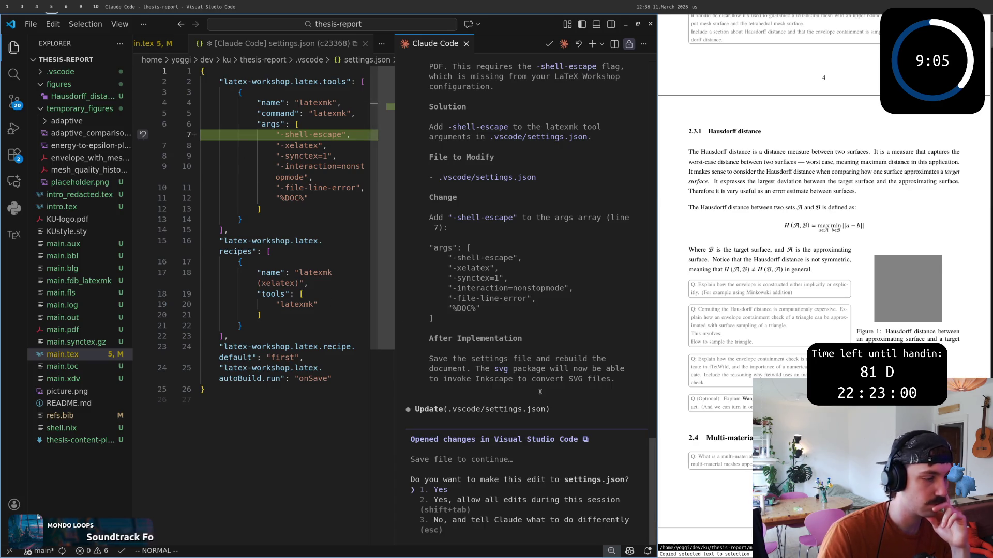
pyautogui.press('Return')
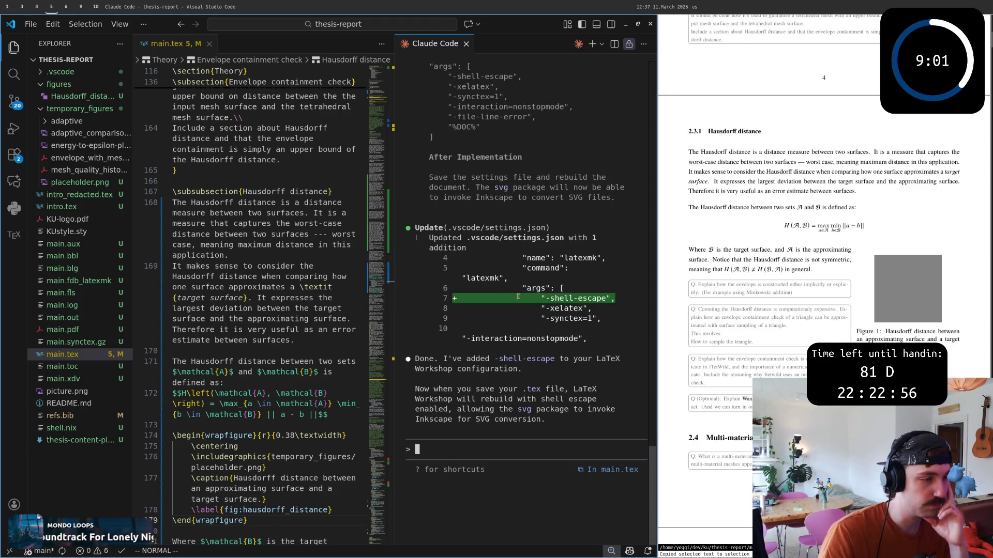
pyautogui.moveTo(435, 44); pyautogui.dragTo(310, 44)
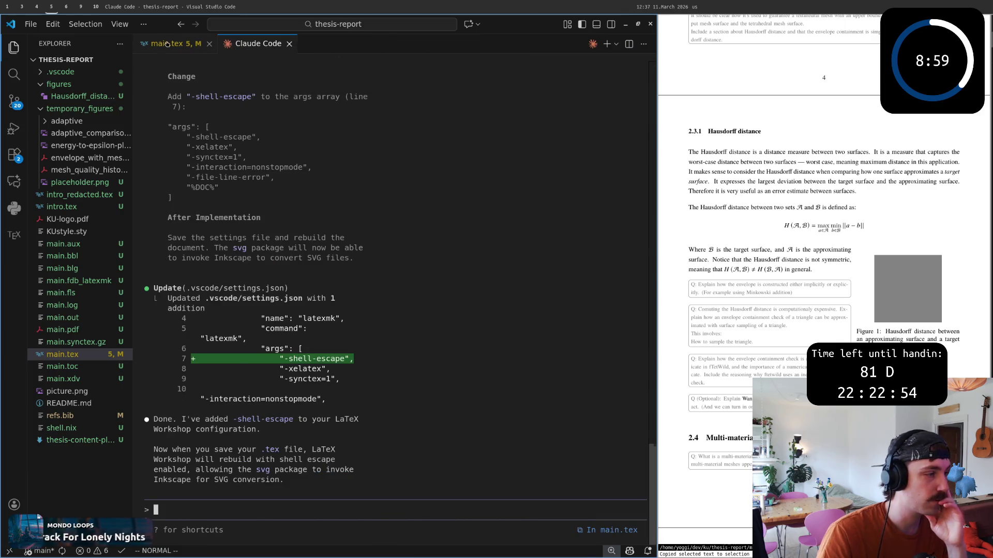
pyautogui.click(175, 43)
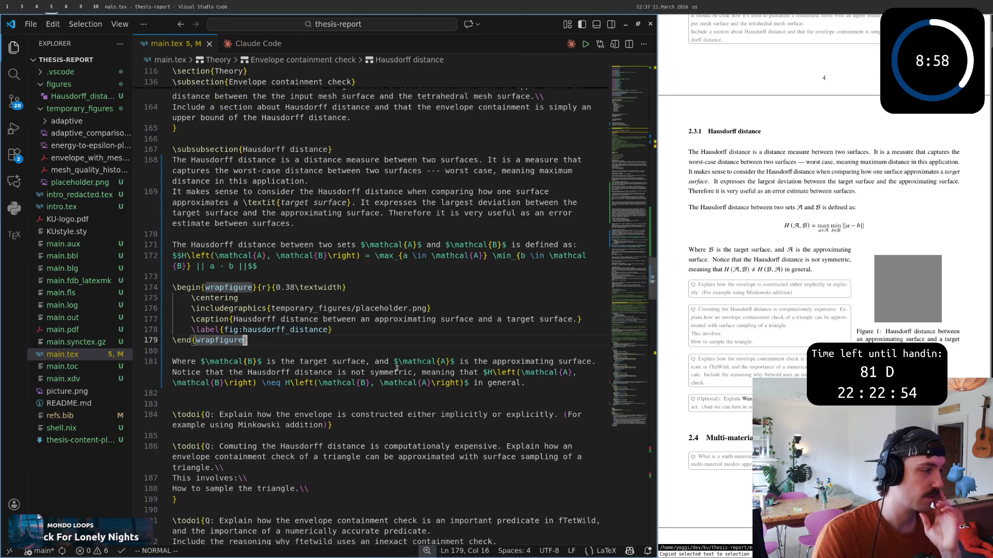
# Step: Duplicate the placeholder image line as an \includesvg line with the Hausdorff SVG path
pyautogui.tripleClick(319, 309)
pyautogui.press('y')
pyautogui.press('p')
pyautogui.write('lDaincludesvg')
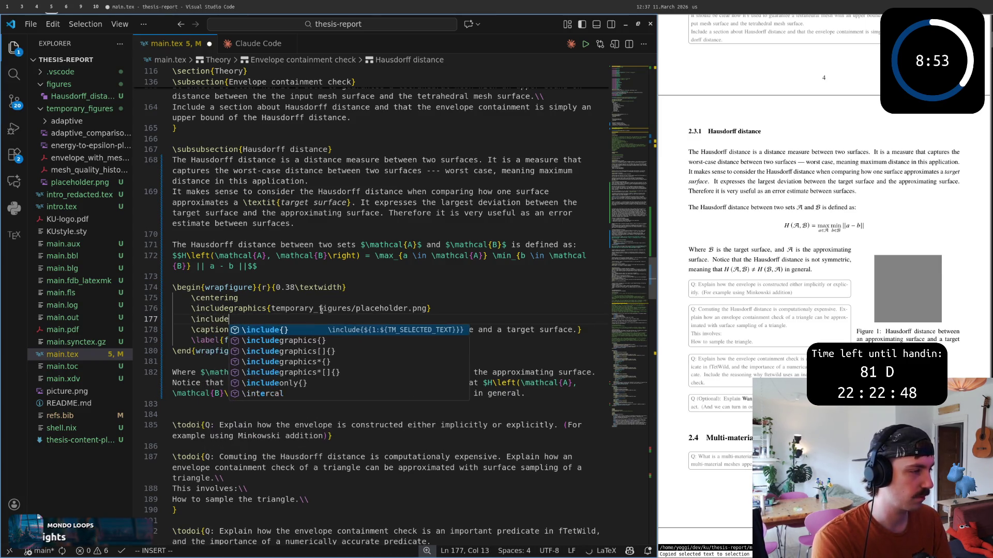
pyautogui.write('{')
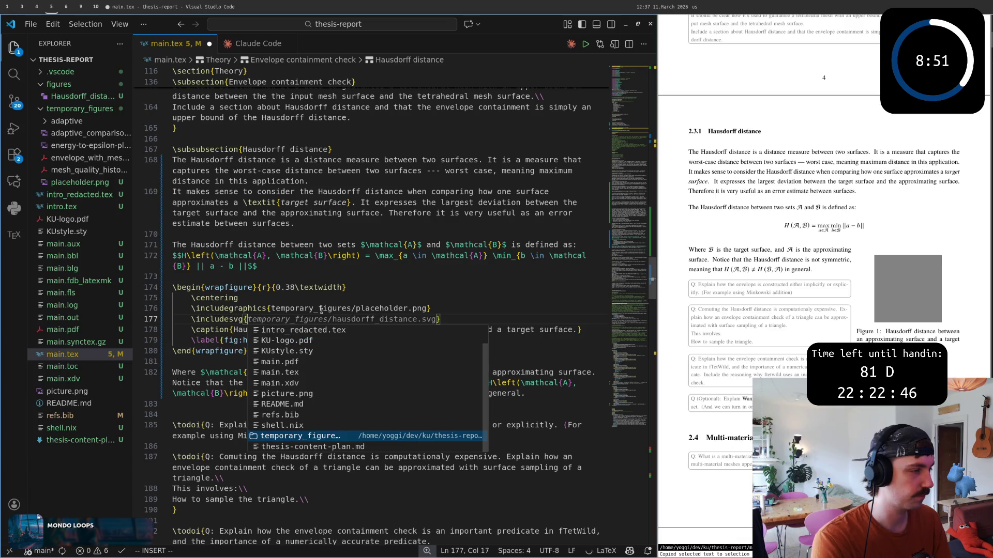
pyautogui.write('figures/hau')
pyautogui.press('Tab')
pyautogui.press('Escape')
# Step: Comment out the \includegraphics placeholder line with % and save main.tex to rebuild
pyautogui.press('k')
pyautogui.hotkey('shift', 'i')
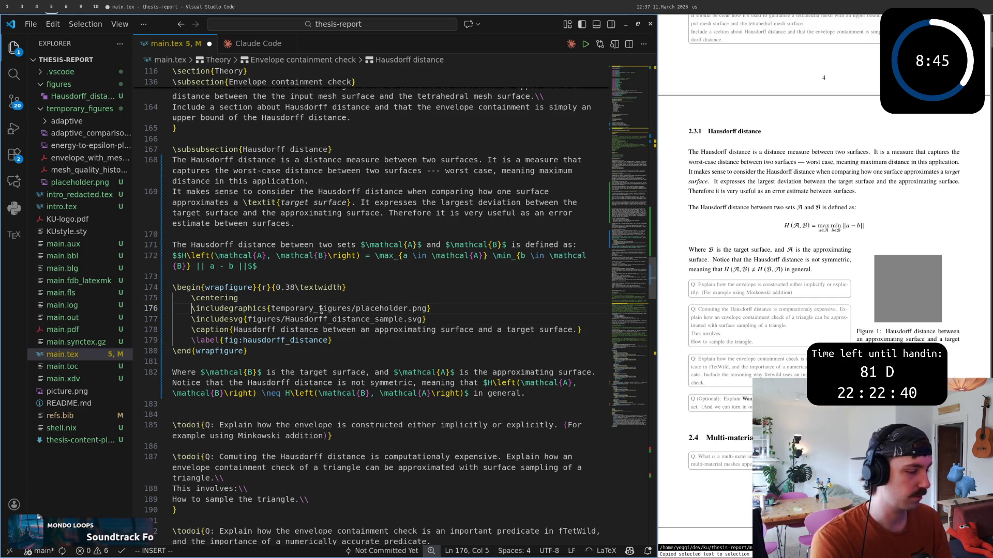
pyautogui.write('%')
pyautogui.press('Escape')
pyautogui.hotkey('ctrl', 's')
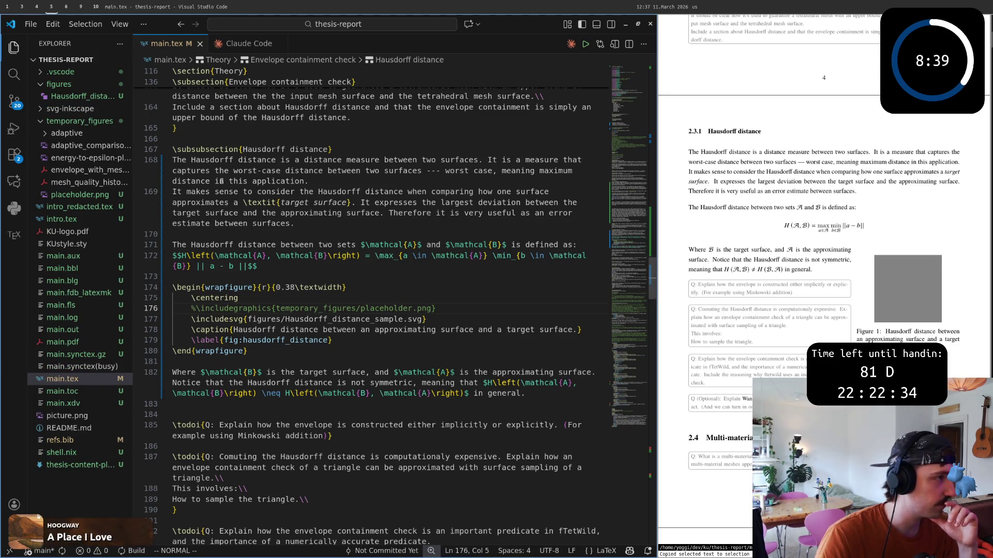
# Step: Show the build output and reduce the wrapfigure width to 0.25\textwidth, saving to rebuild
pyautogui.click(119, 24)
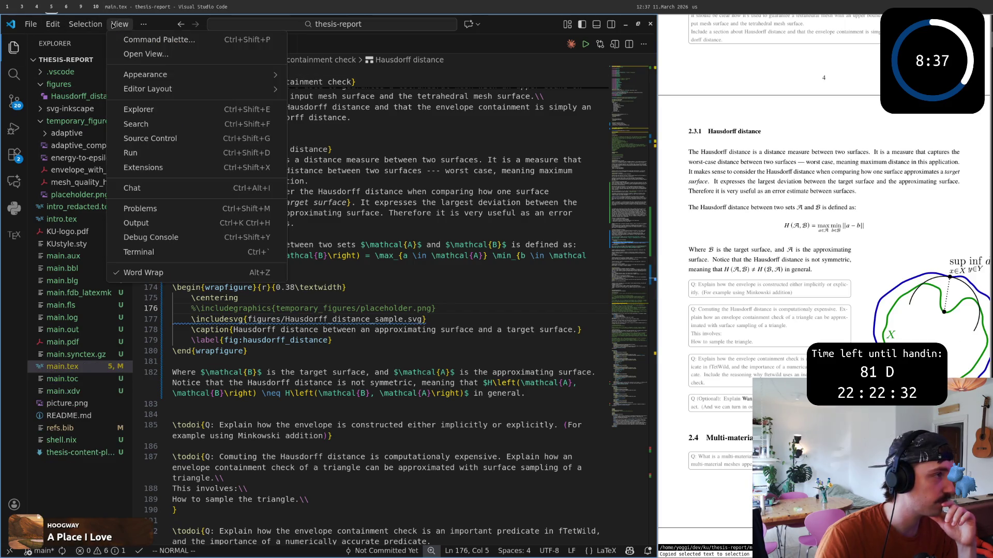
pyautogui.click(170, 224)
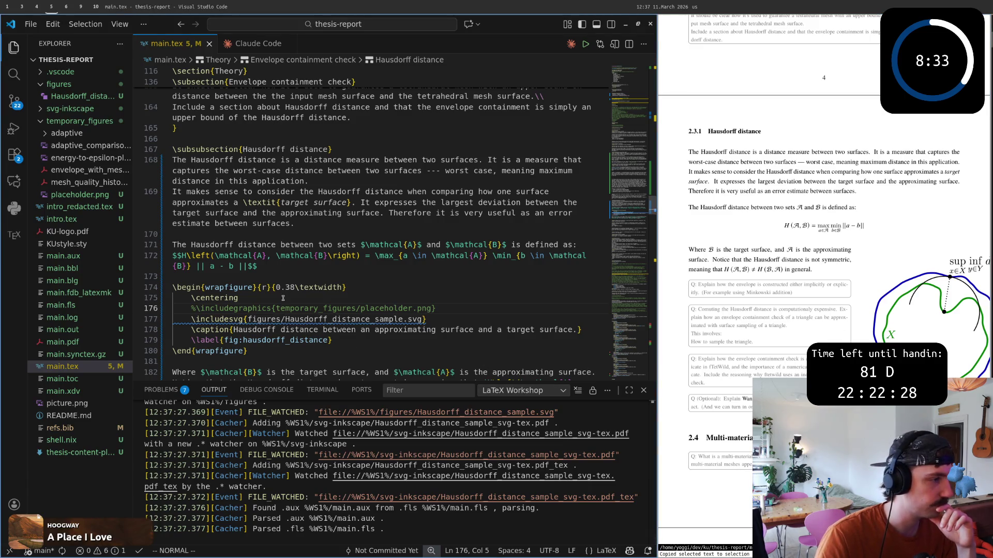
pyautogui.press('k')
pyautogui.press('k')
pyautogui.press('f')
pyautogui.press('8')
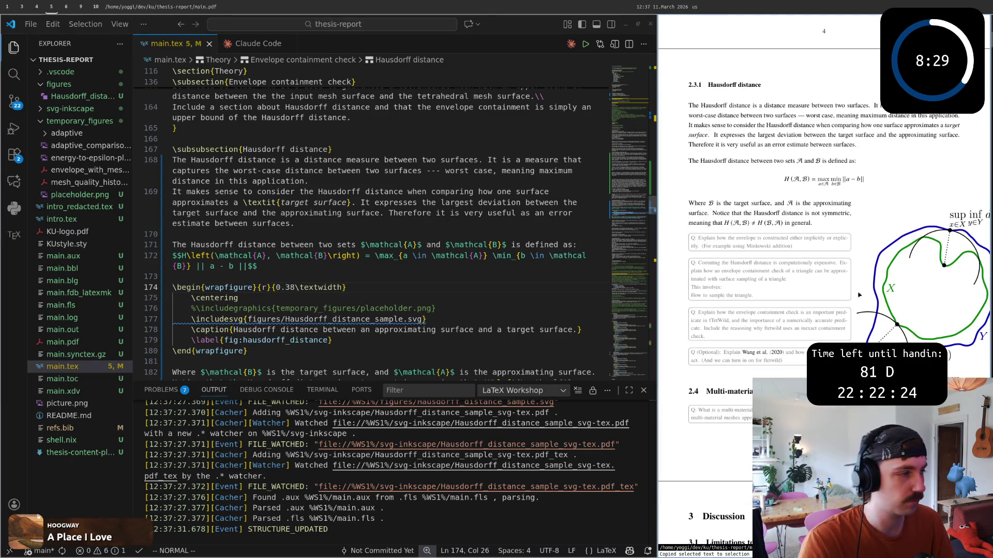
pyautogui.scroll(1, 945, 293)
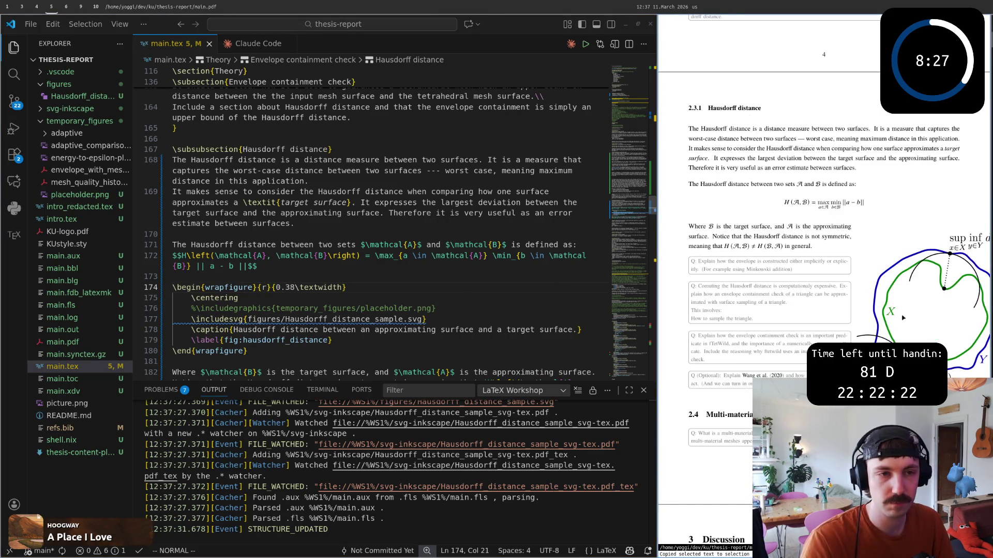
pyautogui.scroll(-1, 727, 319)
pyautogui.keyDown('ctrl'); pyautogui.scroll(-1, 737, 319); pyautogui.keyUp('ctrl')
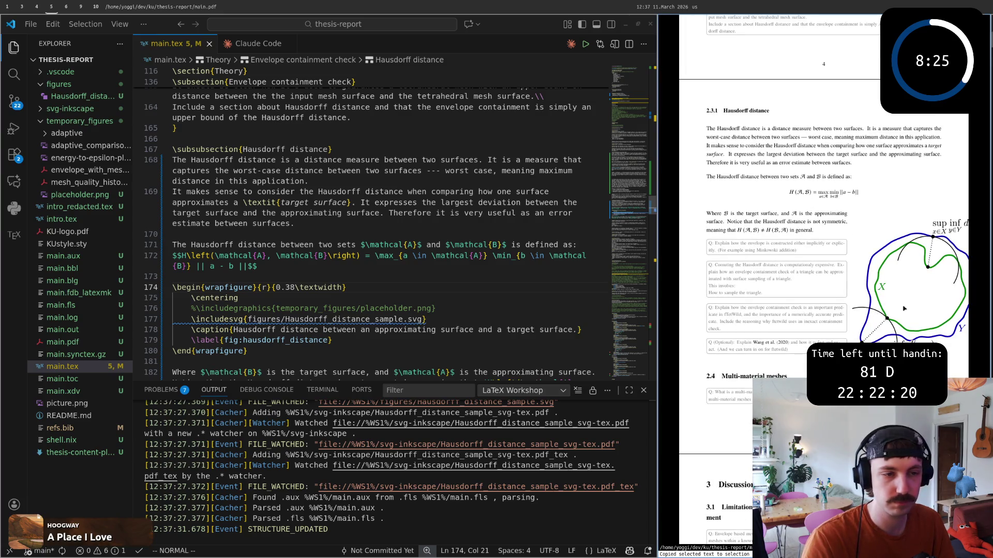
pyautogui.scroll(1, 909, 310)
pyautogui.keyDown('ctrl'); pyautogui.scroll(1, 909, 309); pyautogui.keyUp('ctrl')
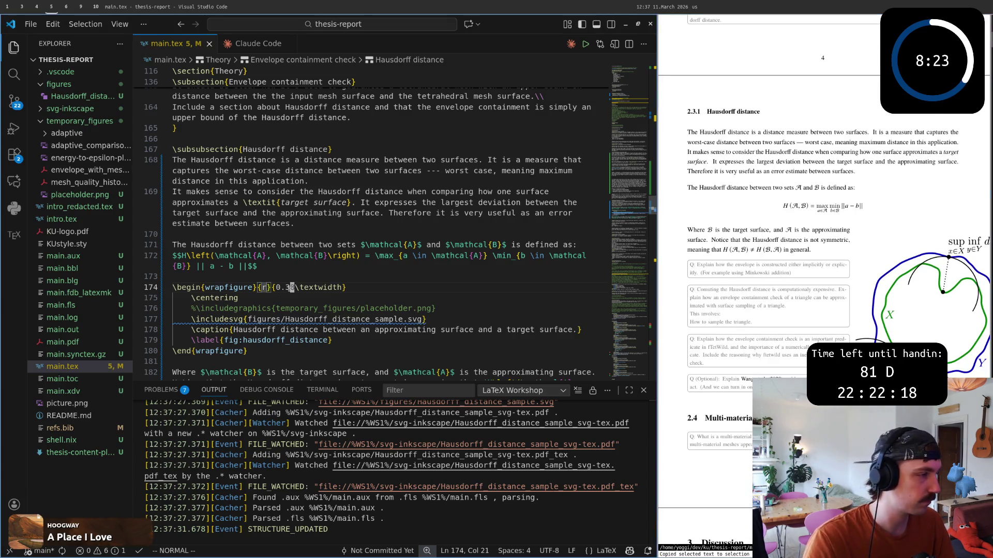
pyautogui.hotkey('ctrl', 's')
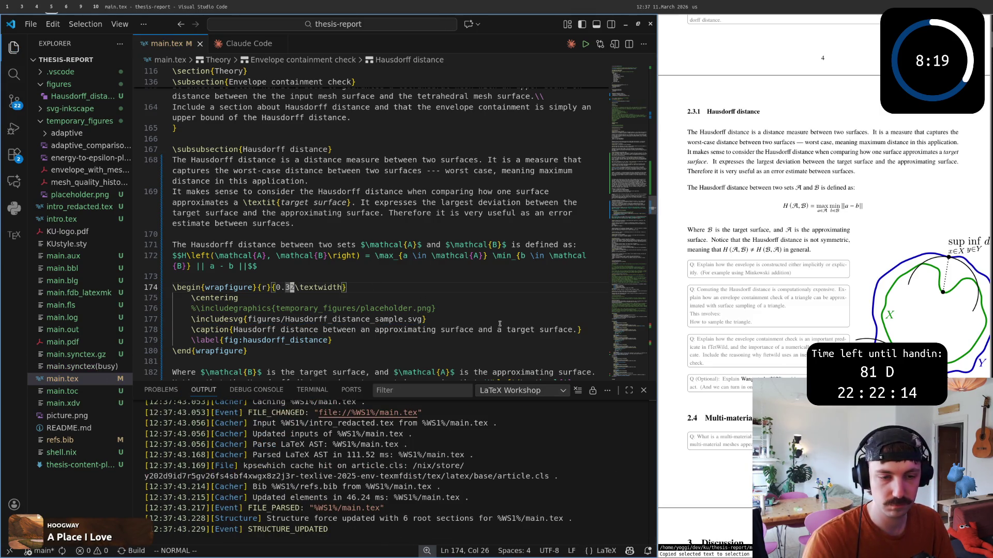
pyautogui.press('super+h')
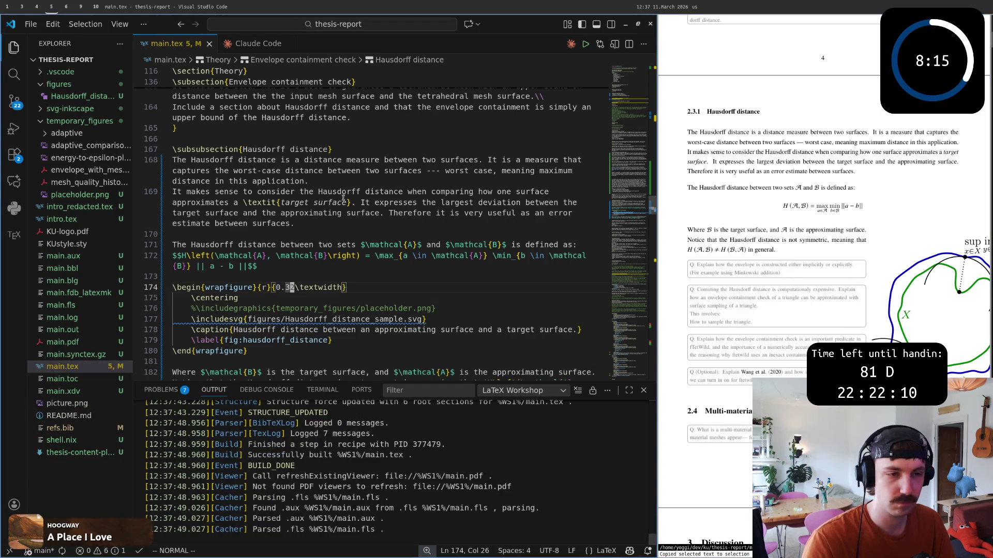
pyautogui.hotkey('ctrl', 'x')
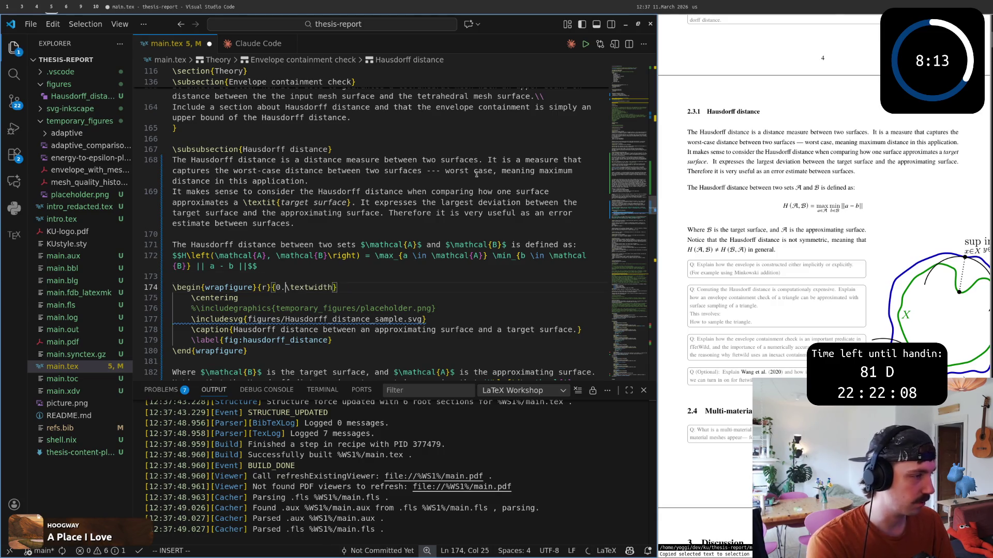
pyautogui.write('2')
pyautogui.write('25')
pyautogui.hotkey('ctrl', 's')
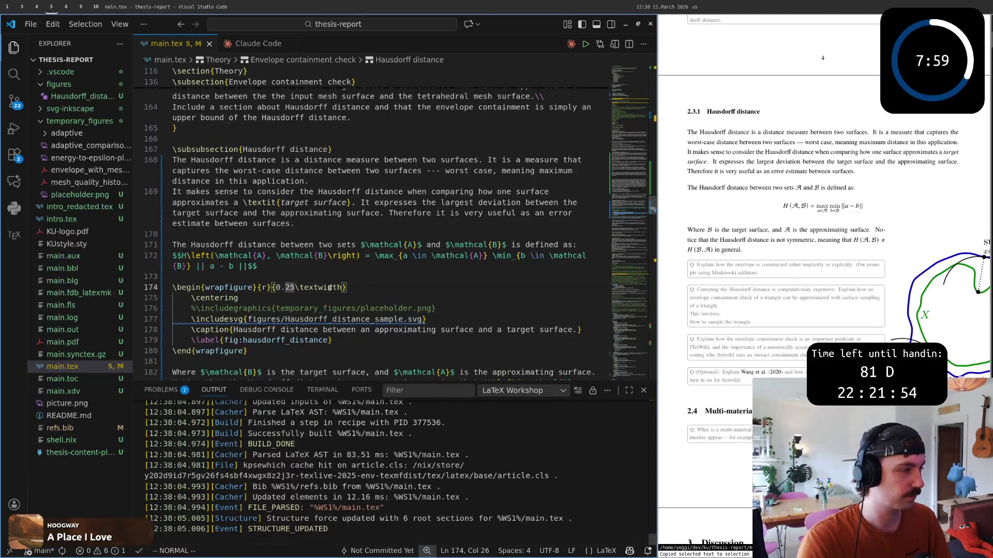
# Step: Add a [width=...] option to \includesvg and rebuild the PDF to check the sizing
pyautogui.click(245, 319)
pyautogui.write('a[]')
pyautogui.press('Left')
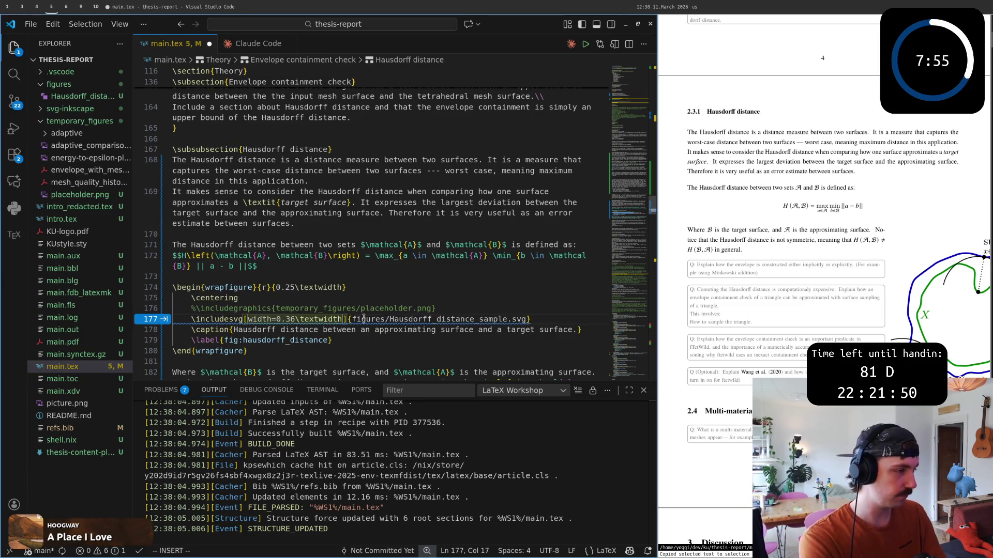
pyautogui.press('Tab')
pyautogui.press('Escape')
pyautogui.hotkey('ctrl', 's')
pyautogui.press('b')
pyautogui.press('b')
pyautogui.write('bcw99')
pyautogui.press('Escape')
pyautogui.hotkey('ctrl', 's')
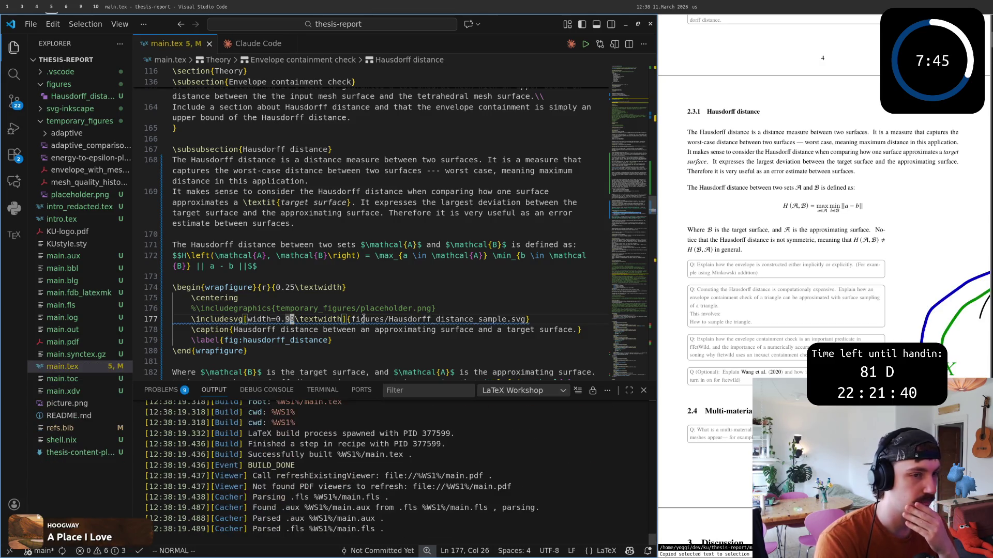
pyautogui.write('ciw')
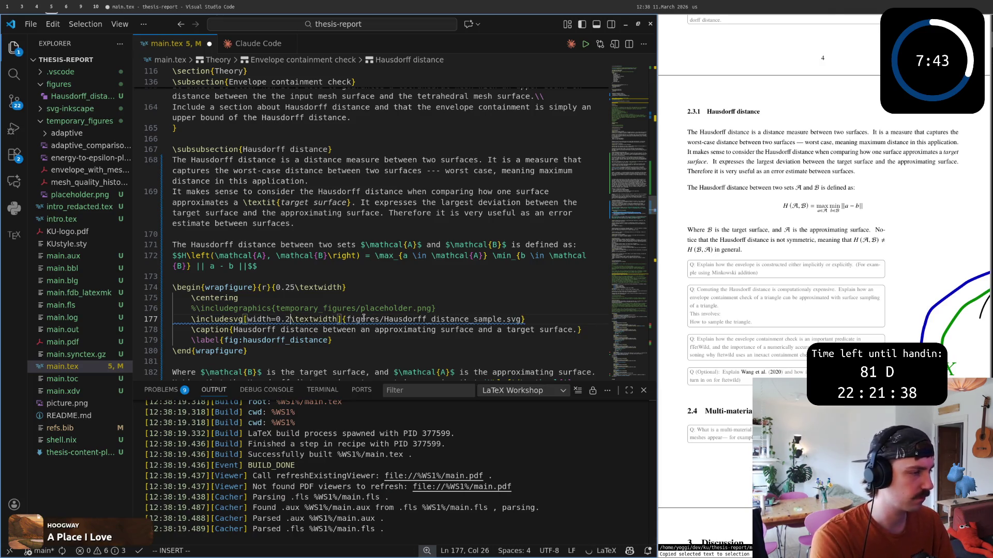
pyautogui.write('25')
pyautogui.press('Escape')
pyautogui.hotkey('ctrl', 's')
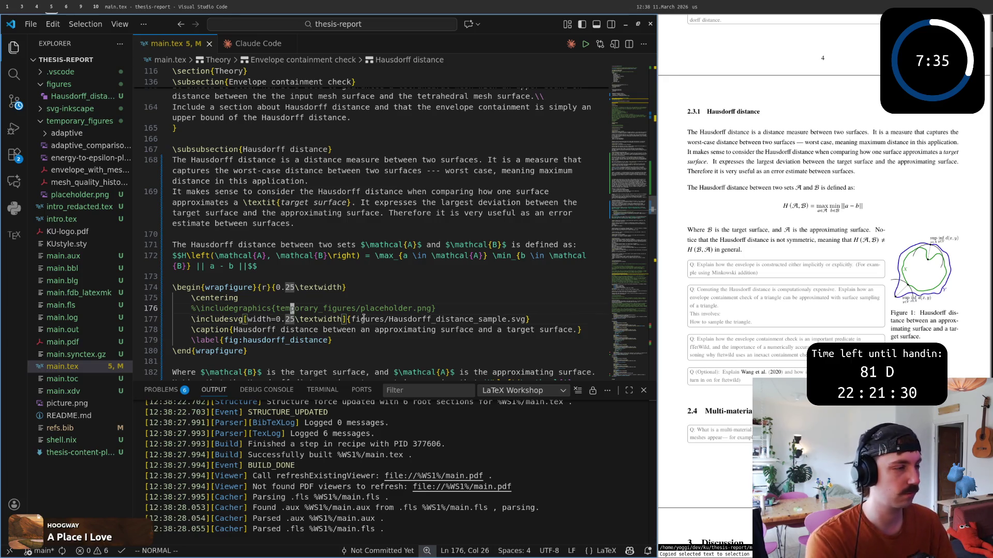
pyautogui.write('ac')
# Step: Change the SVG width option to 0.95\linewidth and save to rebuild
pyautogui.press('BackSpace')
pyautogui.write('\\')
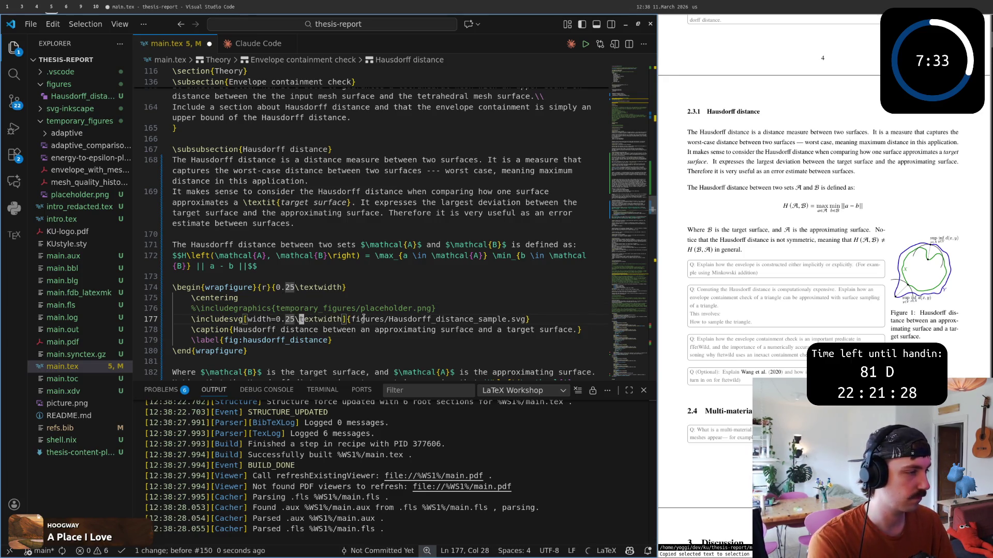
pyautogui.hotkey('ctrl', 'Delete')
pyautogui.write('linewidth')
pyautogui.press('Escape')
pyautogui.write('b:w')
pyautogui.press('Return')
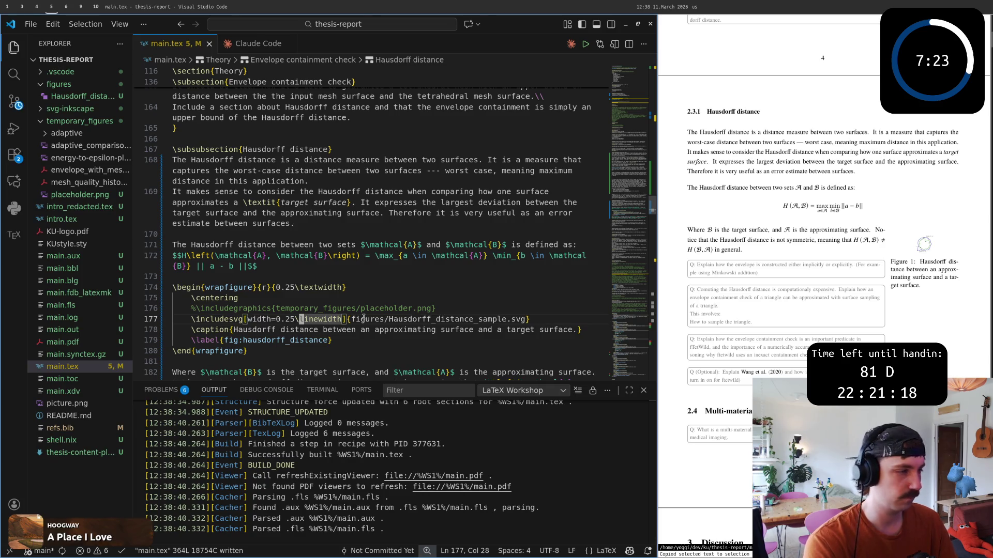
pyautogui.press('h')
pyautogui.write('hhcw9')
pyautogui.press('Escape')
pyautogui.hotkey('ctrl', 's')
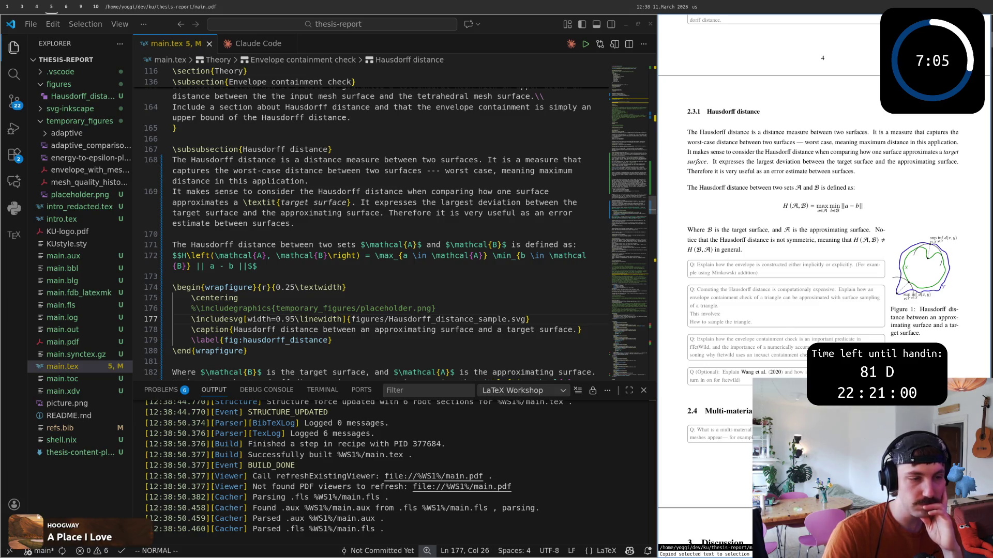
pyautogui.moveTo(692, 416); pyautogui.dragTo(775, 432)
pyautogui.click(705, 410)
pyautogui.moveTo(698, 402); pyautogui.dragTo(776, 431)
pyautogui.click(776, 431)
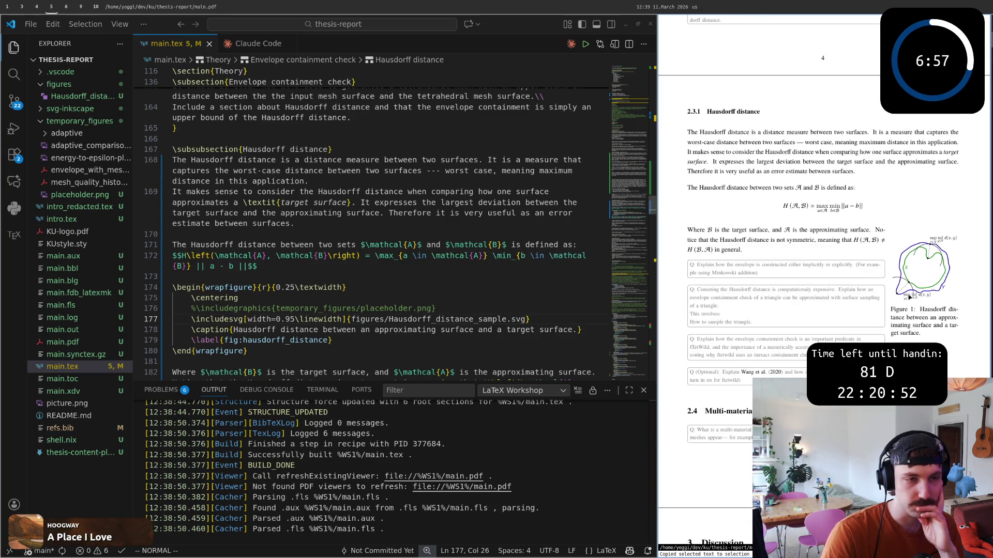
pyautogui.scroll(1, 934, 326)
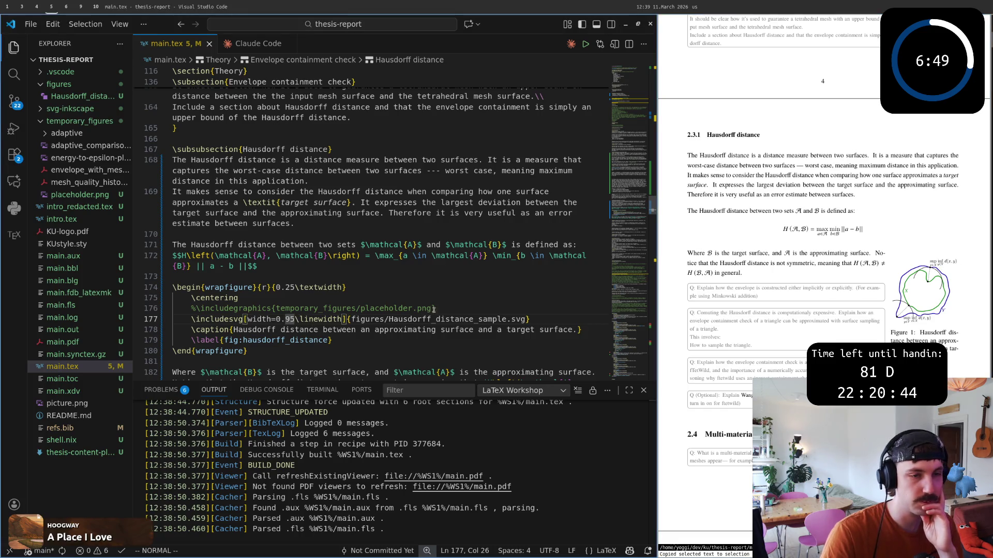
pyautogui.scroll(-1, 435, 308)
pyautogui.press('j')
pyautogui.press('j')
pyautogui.press('$')
# Step: Insert \todoi{Fix annotations in figure} above the wrapfigure and save to rebuild the PDF
pyautogui.click(355, 272)
pyautogui.hotkey('shift', 'o')
pyautogui.press('Escape')
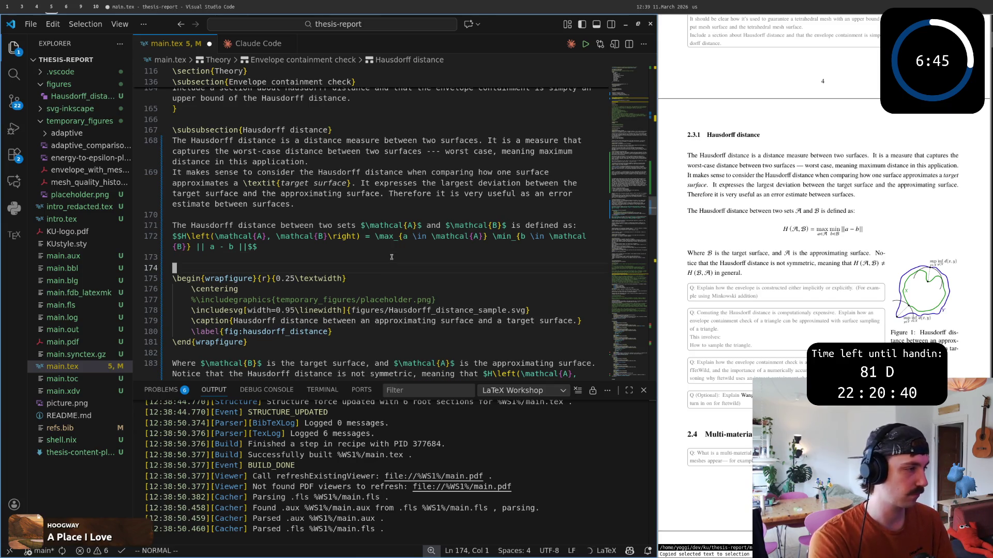
pyautogui.write('o\\todo')
pyautogui.press('Return')
pyautogui.write('Fix annotations i')
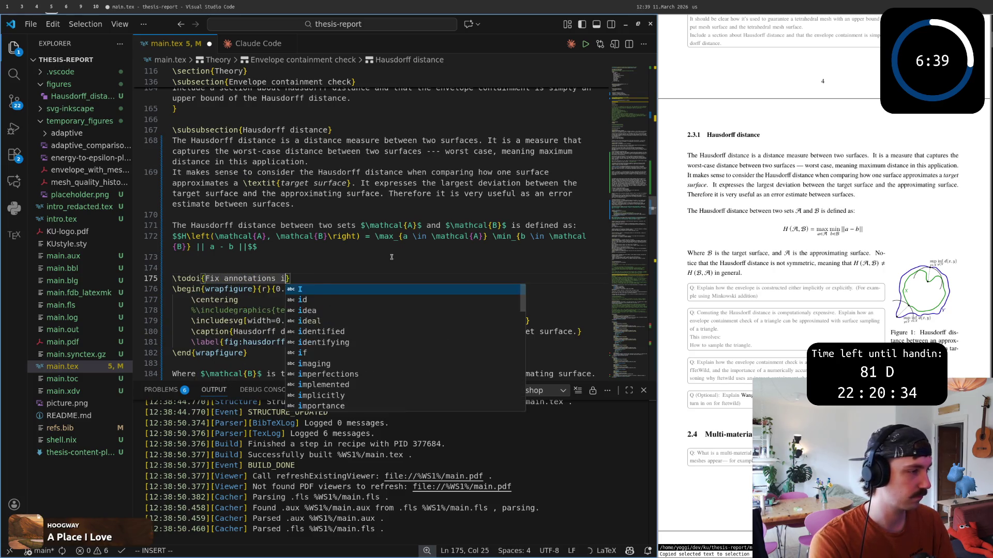
pyautogui.write('n figure')
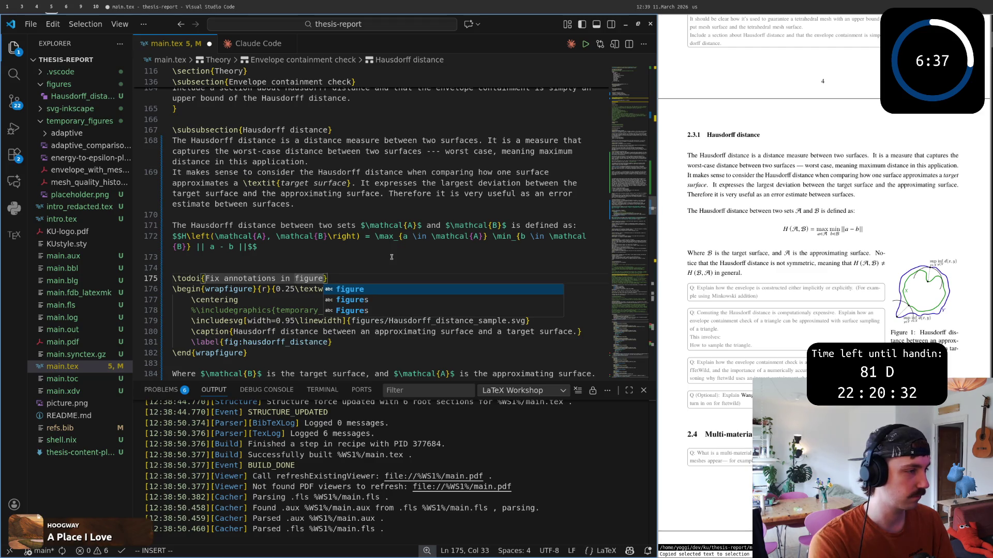
pyautogui.press('Escape')
pyautogui.press('Left')
pyautogui.hotkey('ctrl', 's')
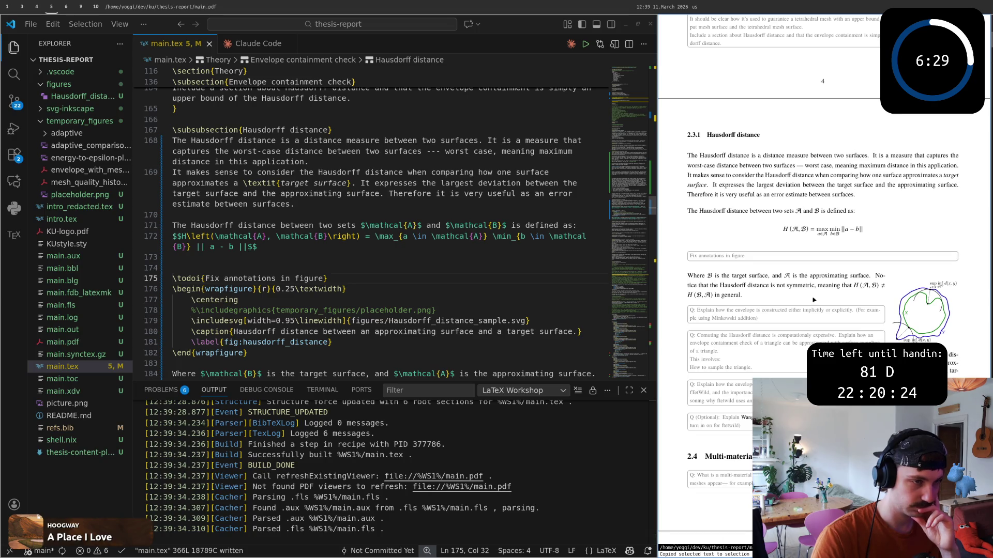
pyautogui.scroll(1, 823, 293)
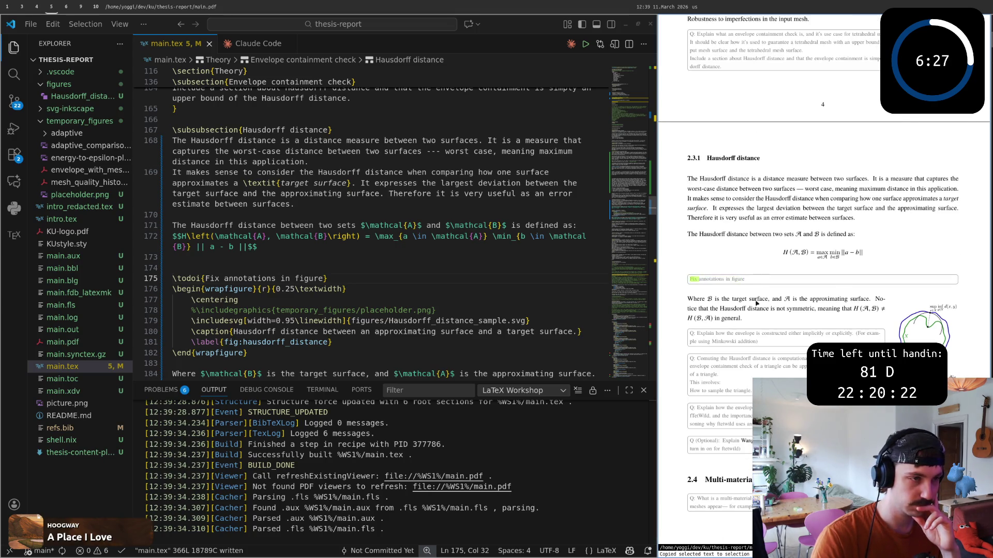
pyautogui.scroll(4, 761, 291)
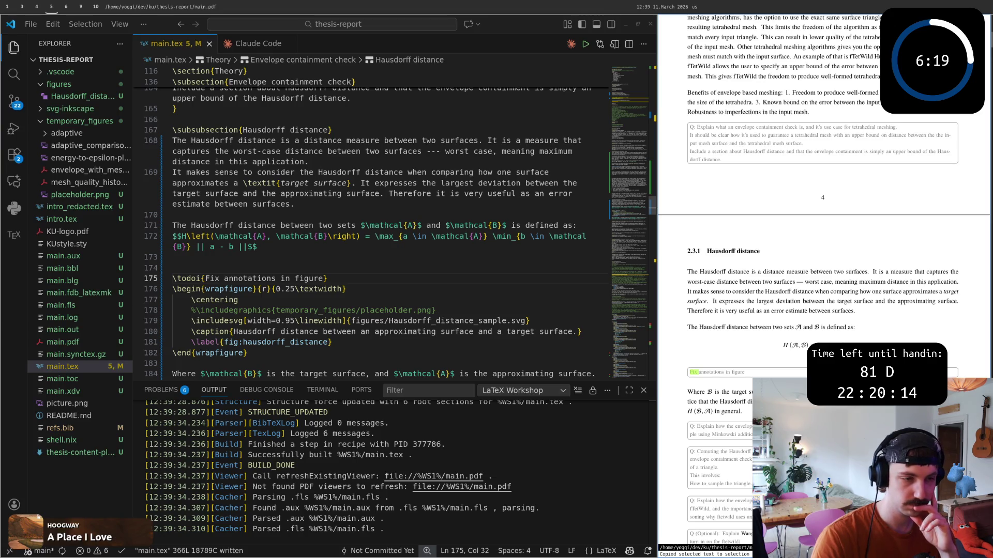
pyautogui.scroll(-4, 732, 371)
pyautogui.scroll(2, 732, 370)
pyautogui.click(732, 371)
pyautogui.scroll(-1, 344, 305)
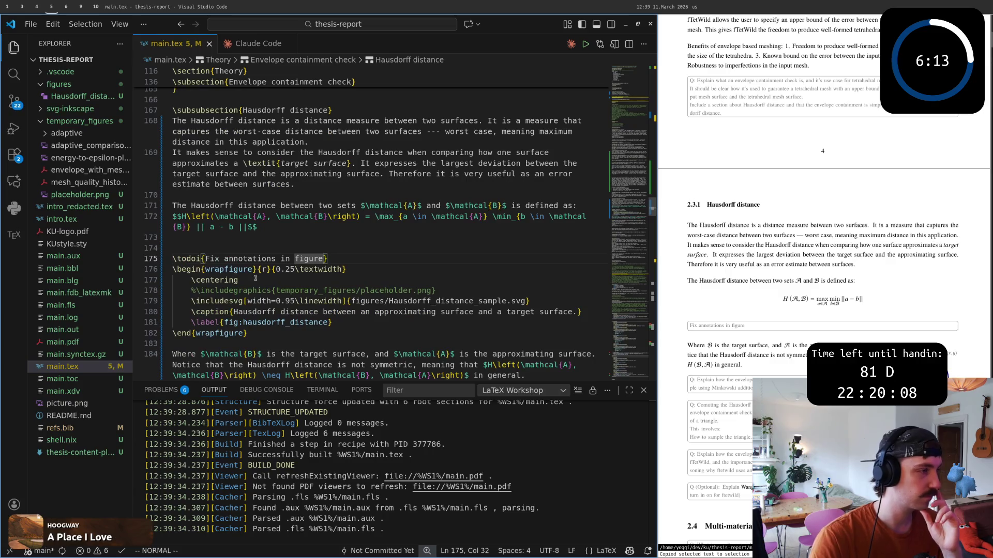
# Step: Move the todo note and figure block up under the subsection heading and save to rebuild
pyautogui.hotkey('shift', 'v')
pyautogui.press('j')
pyautogui.press('j')
pyautogui.press('j')
pyautogui.press('j')
pyautogui.press('j')
pyautogui.press('j')
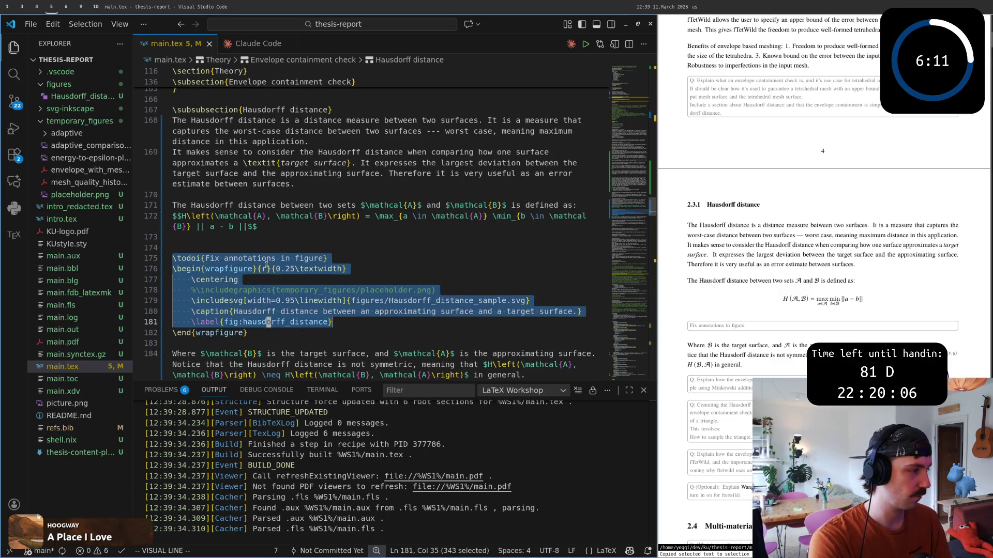
pyautogui.press('j')
pyautogui.press('d')
pyautogui.press('k')
pyautogui.press('k')
pyautogui.press('k')
pyautogui.write('pj:w')
pyautogui.press('Return')
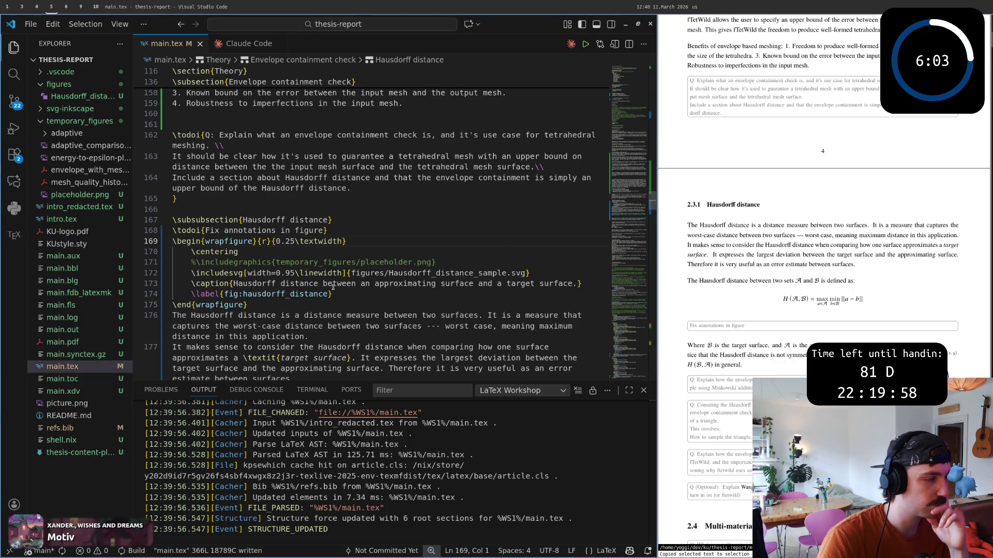
# Step: Close the build log, locate the target surface paragraph in the PDF, and revisit the figure todo line
pyautogui.click(644, 390)
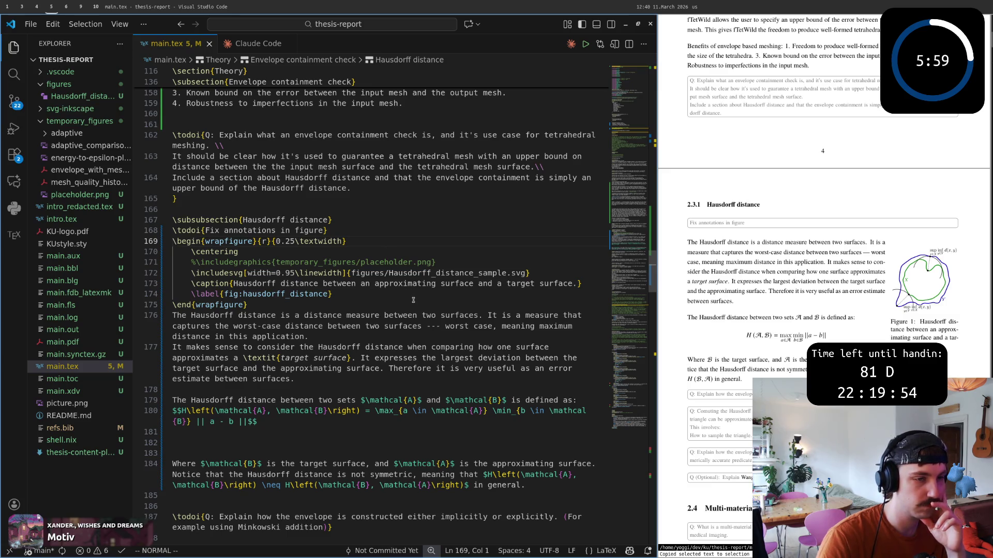
pyautogui.scroll(-1, 706, 356)
pyautogui.scroll(-1, 706, 357)
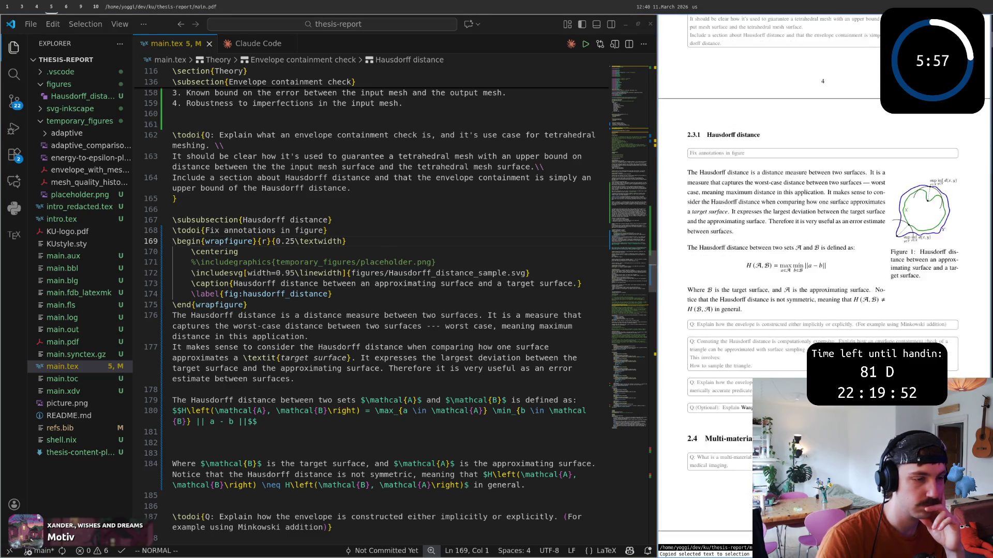
pyautogui.scroll(-1, 706, 356)
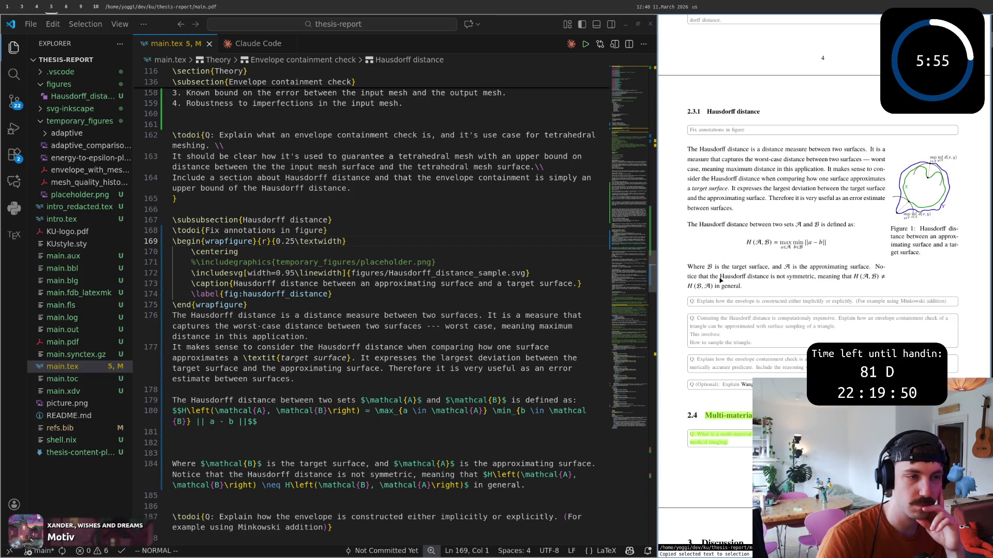
pyautogui.click(682, 272)
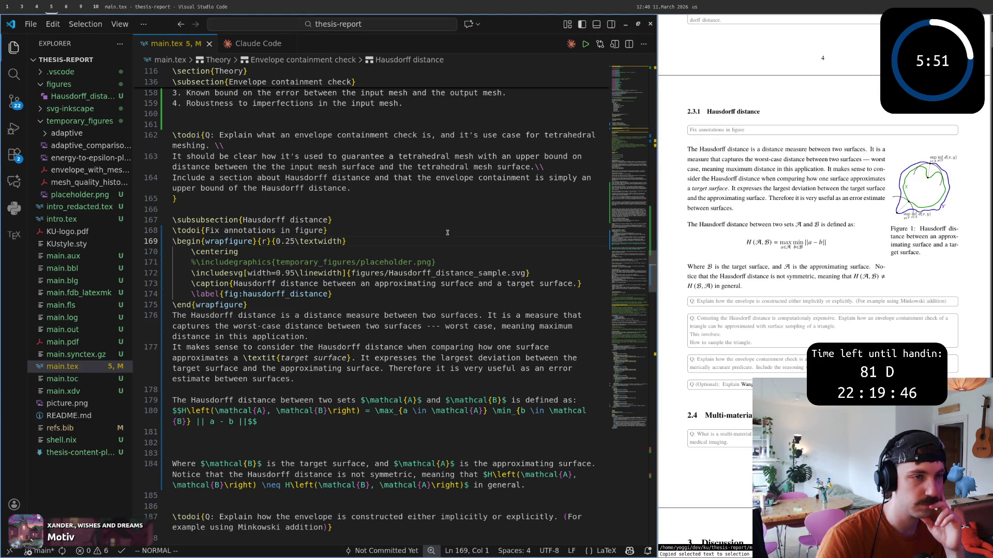
pyautogui.scroll(1, 383, 268)
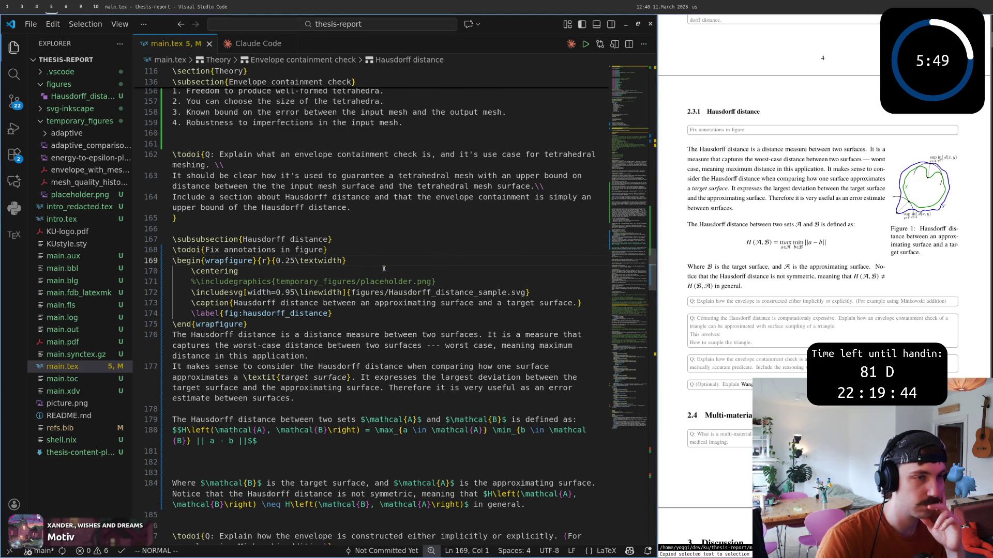
pyautogui.scroll(2, 392, 271)
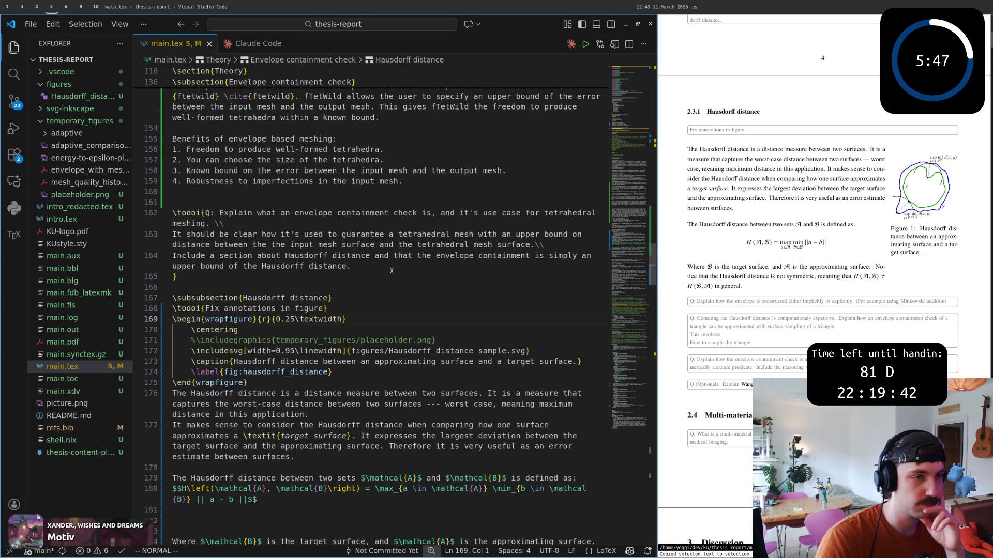
pyautogui.scroll(2, 391, 272)
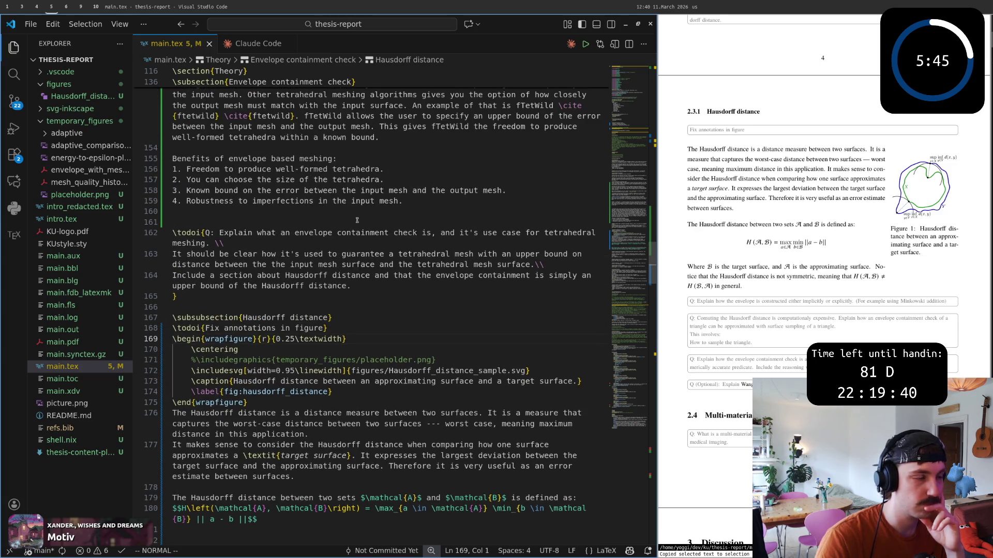
pyautogui.click(226, 329)
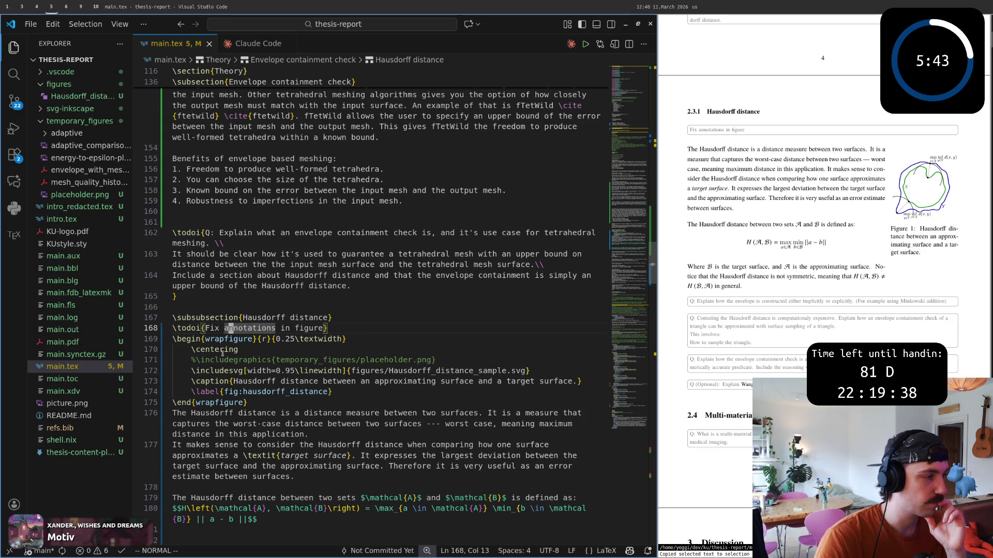
# Step: Delete the redundant opening clause of the Hausdorff paragraph and save main.tex
pyautogui.moveTo(255, 413); pyautogui.dragTo(172, 414)
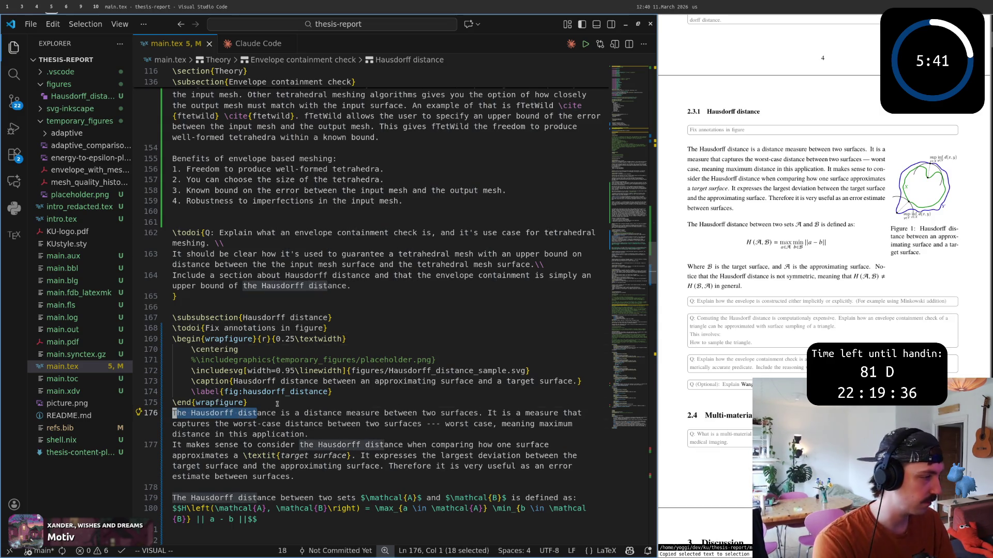
pyautogui.press('Escape')
pyautogui.press('w')
pyautogui.press('w')
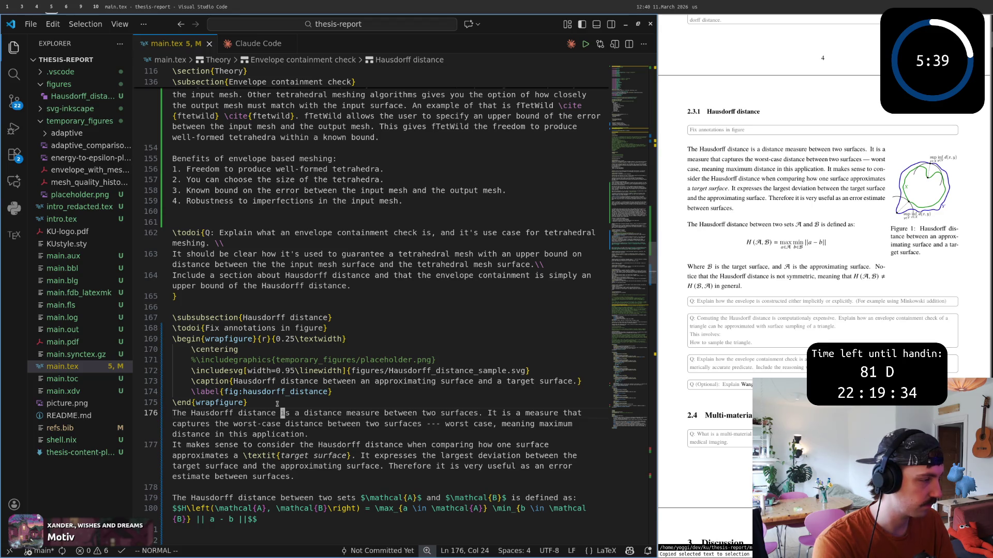
pyautogui.press('v')
pyautogui.press('w')
pyautogui.press('w')
pyautogui.press('w')
pyautogui.press('w')
pyautogui.press('w')
pyautogui.press('w')
pyautogui.press('w')
pyautogui.press('w')
pyautogui.press('w')
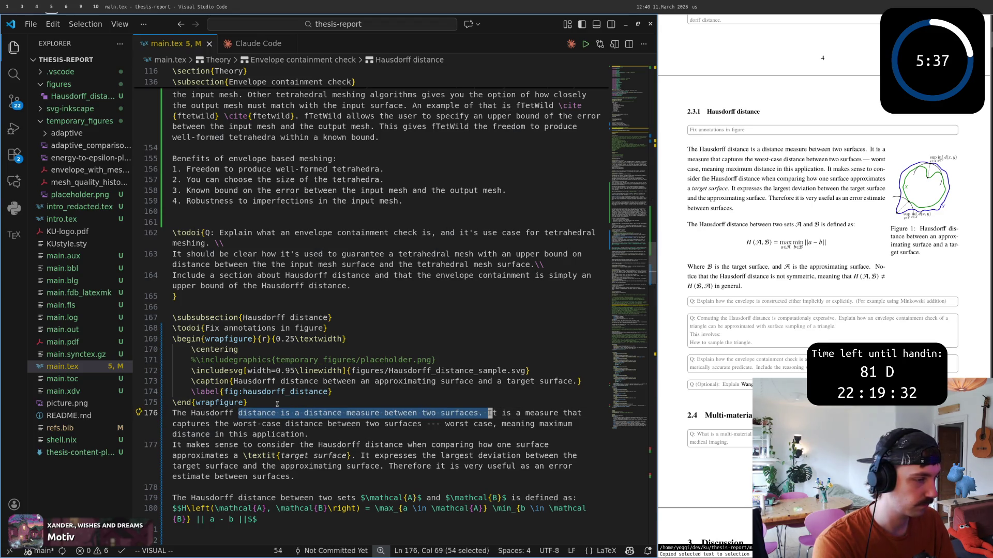
pyautogui.press('d')
pyautogui.press('j')
pyautogui.press('j')
pyautogui.press('j')
pyautogui.hotkey('ctrl', 's')
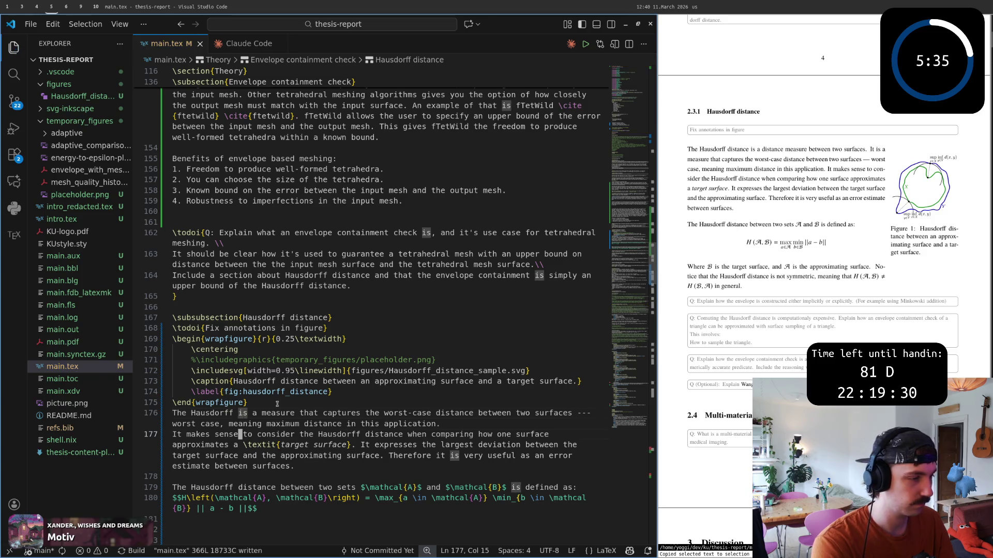
# Step: Remove the extra blank line above the Where sentence, save, and rebuild the PDF
pyautogui.press('z')
pyautogui.press('z')
pyautogui.press('j')
pyautogui.press('j')
pyautogui.press('j')
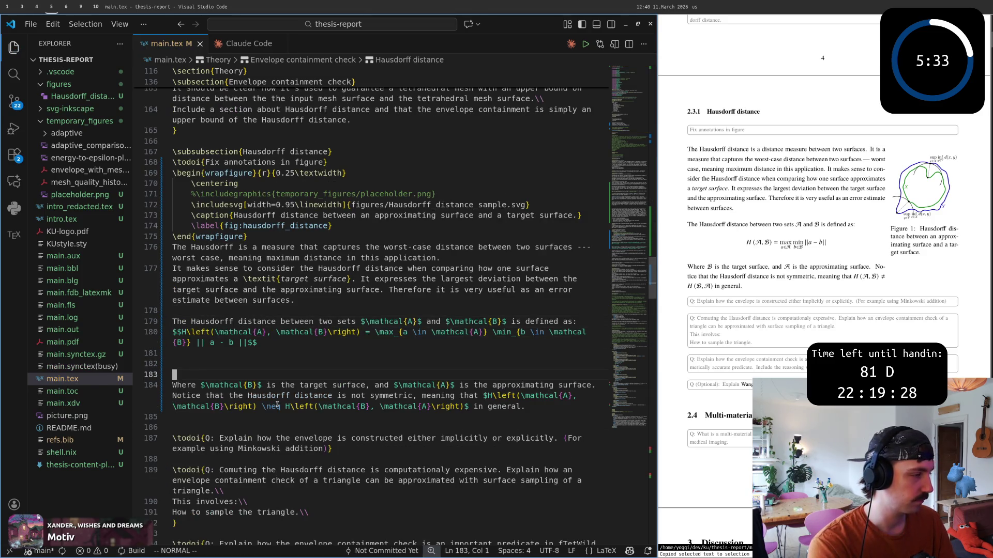
pyautogui.hotkey('shift', 'o')
pyautogui.press('Escape')
pyautogui.press('j')
pyautogui.hotkey('shift', ';')
pyautogui.press('Escape')
pyautogui.press('j')
pyautogui.press('d')
pyautogui.press('d')
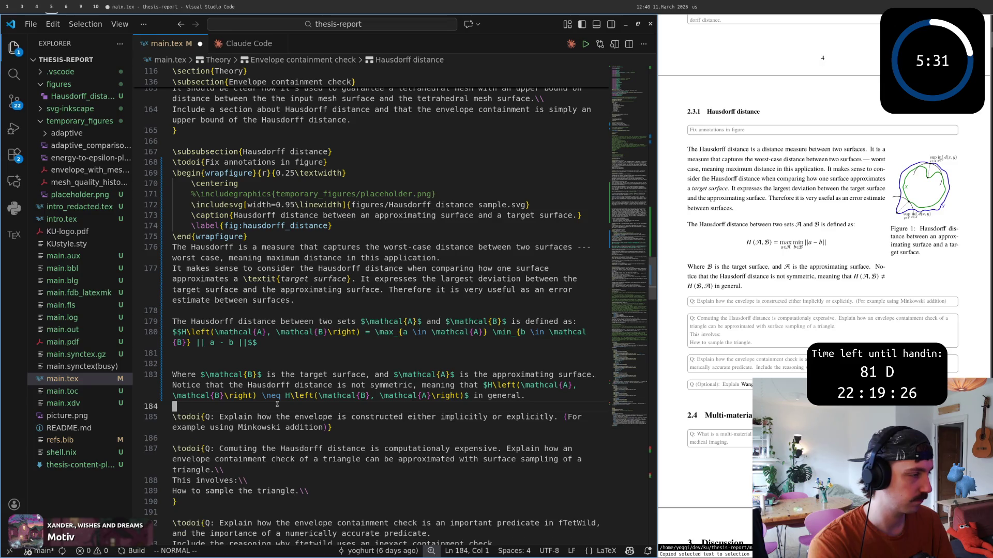
pyautogui.write(':w')
pyautogui.press('Return')
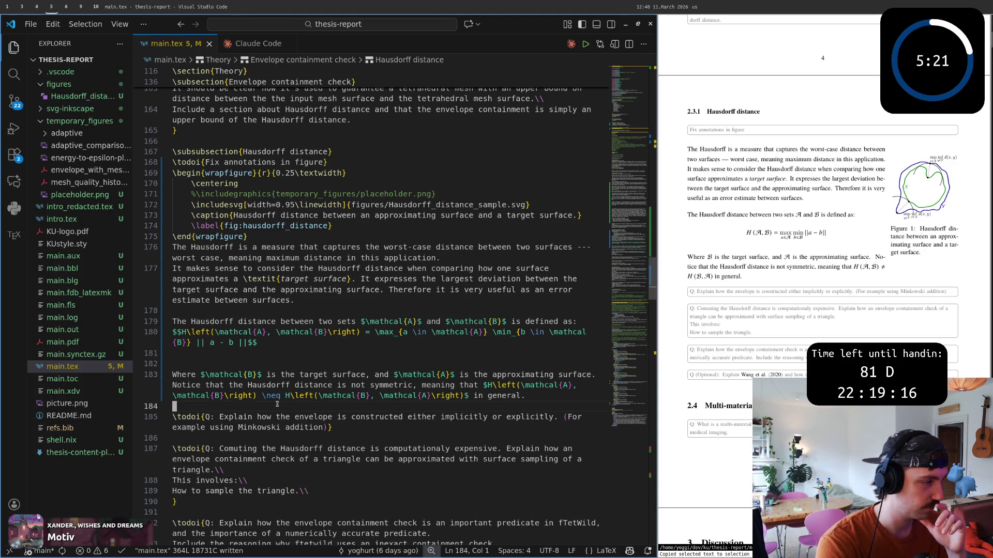
pyautogui.press('k')
pyautogui.press('k')
pyautogui.press('d')
pyautogui.press('d')
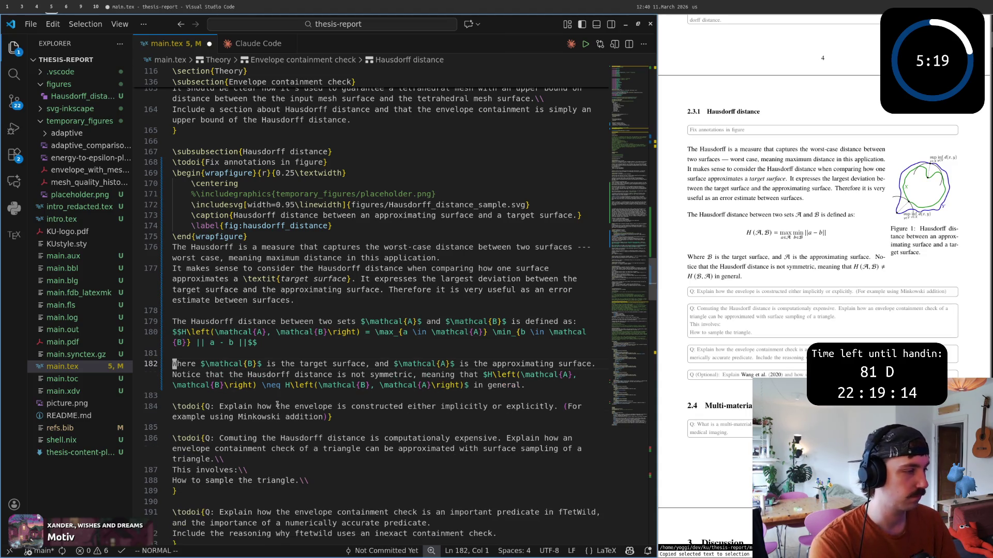
pyautogui.write(':w')
pyautogui.press('Return')
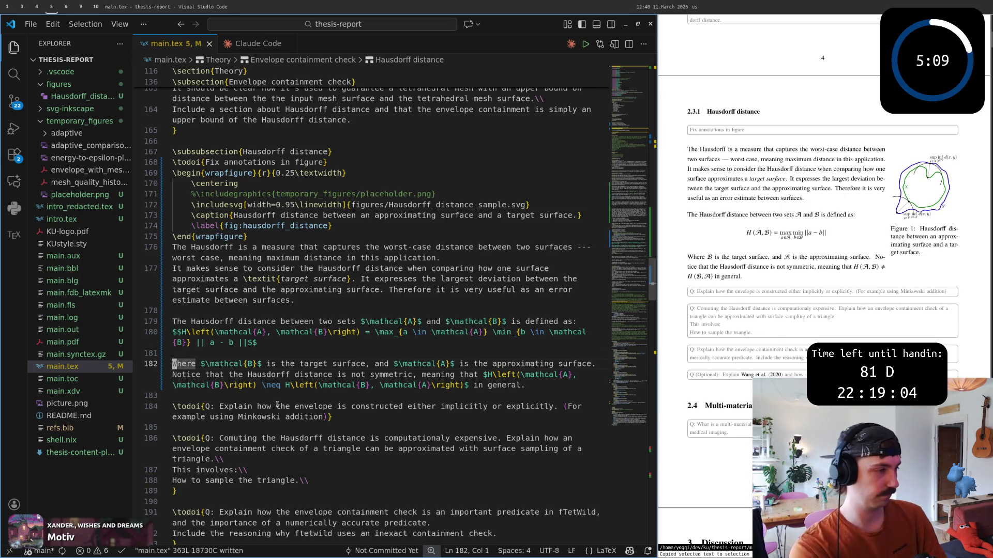
pyautogui.hotkey('ctrl', 'u')
pyautogui.hotkey('ctrl', 'u')
pyautogui.hotkey('ctrl', 'u')
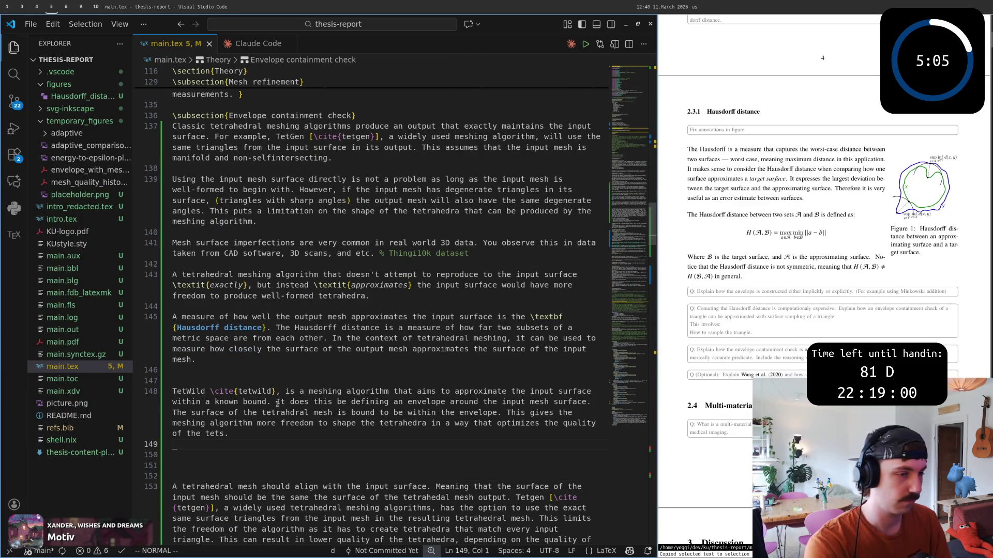
pyautogui.press('super+0')
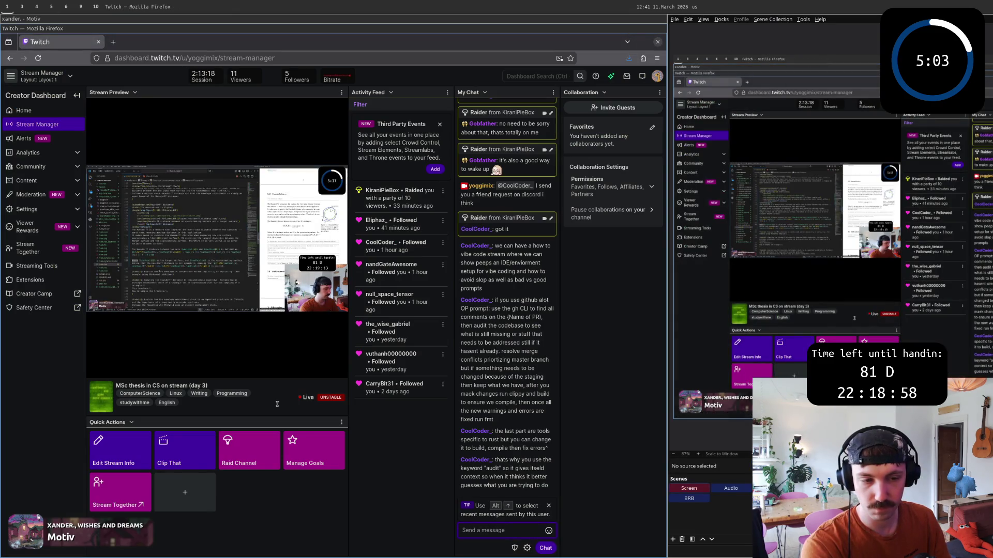
pyautogui.press('super+6')
pyautogui.press('super+4')
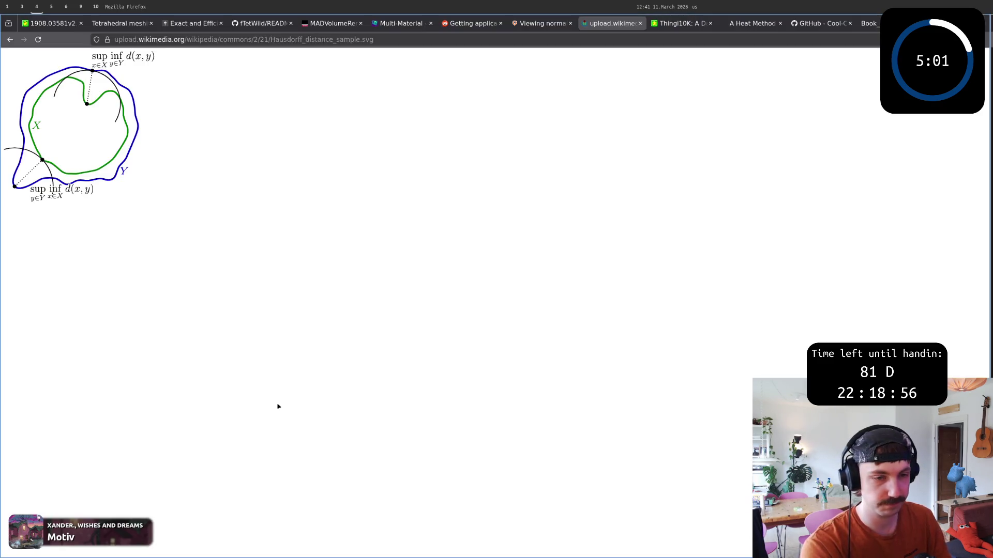
pyautogui.press('super+5')
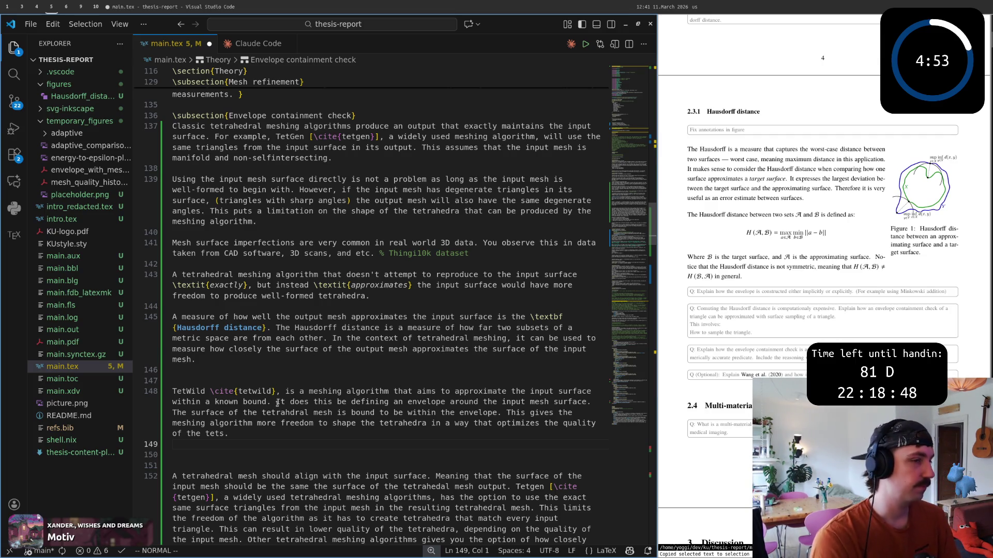
pyautogui.scroll(1, 836, 270)
pyautogui.scroll(5, 836, 270)
pyautogui.scroll(5, 826, 269)
pyautogui.scroll(2, 303, 289)
pyautogui.scroll(3, 302, 290)
pyautogui.click(277, 302)
pyautogui.scroll(-2, 271, 434)
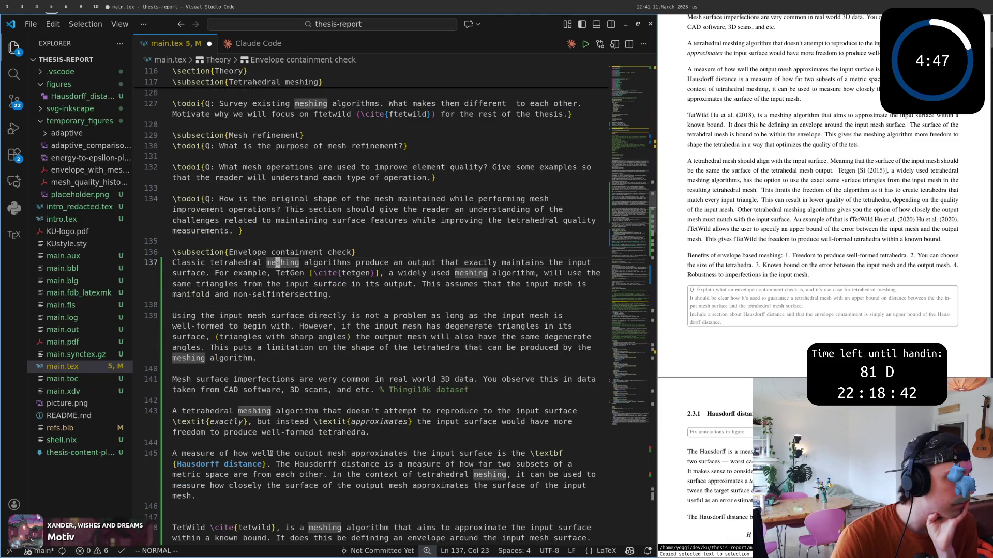
pyautogui.click(271, 423)
pyautogui.press('$')
pyautogui.scroll(-2, 421, 416)
pyautogui.click(308, 394)
pyautogui.click(335, 394)
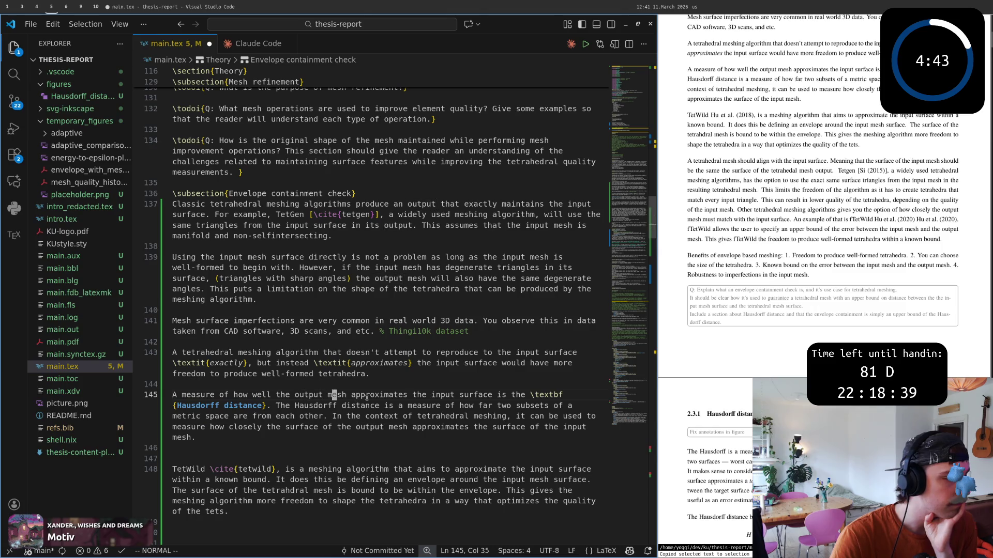
pyautogui.click(532, 393)
pyautogui.click(288, 405)
pyautogui.press('b')
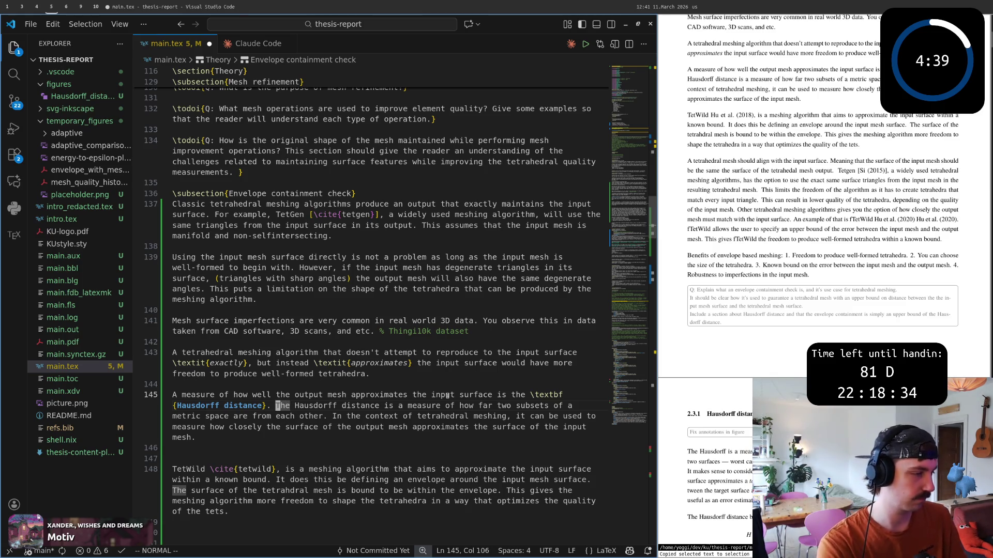
pyautogui.press('v')
pyautogui.press('}')
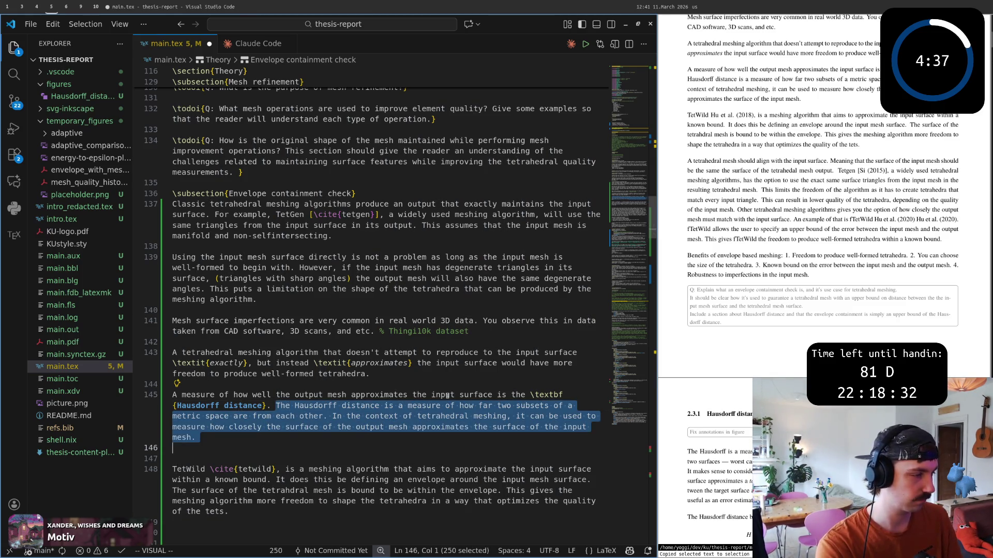
pyautogui.press('k')
pyautogui.press('w')
pyautogui.press('w')
pyautogui.press('w')
pyautogui.press('}')
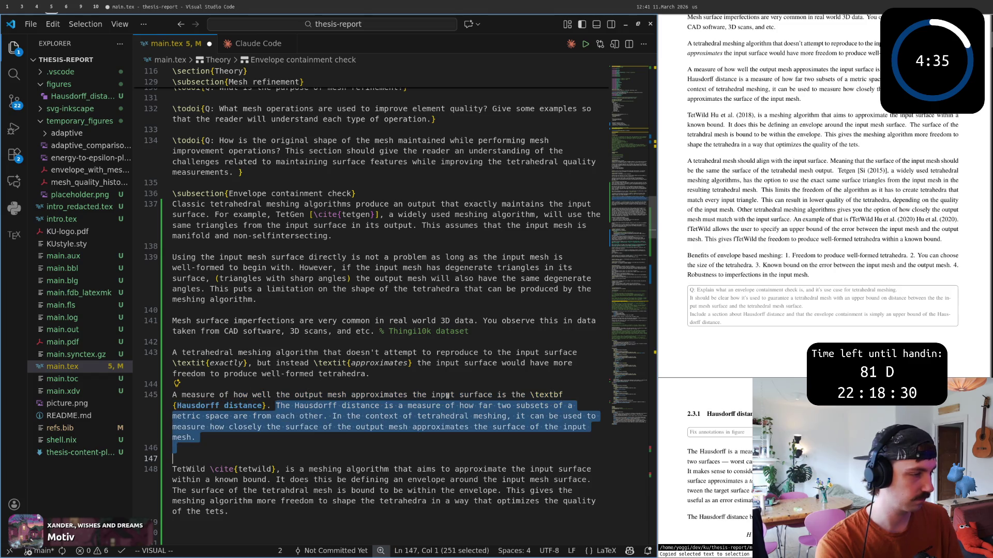
pyautogui.press('y')
pyautogui.press('}')
pyautogui.press('w')
pyautogui.press('w')
pyautogui.press('w')
pyautogui.press('w')
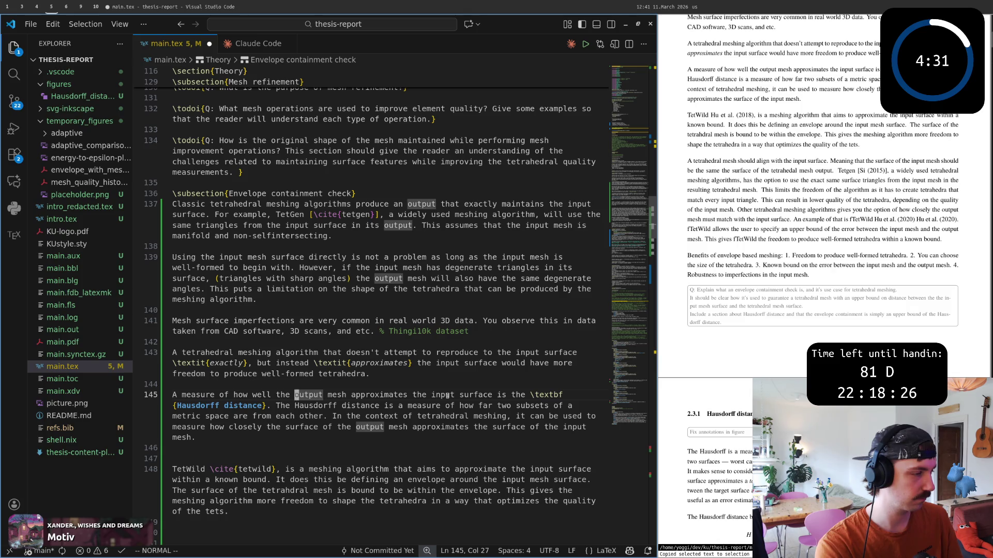
pyautogui.press('b')
pyautogui.press('b')
pyautogui.press('b')
pyautogui.press('b')
pyautogui.press('b')
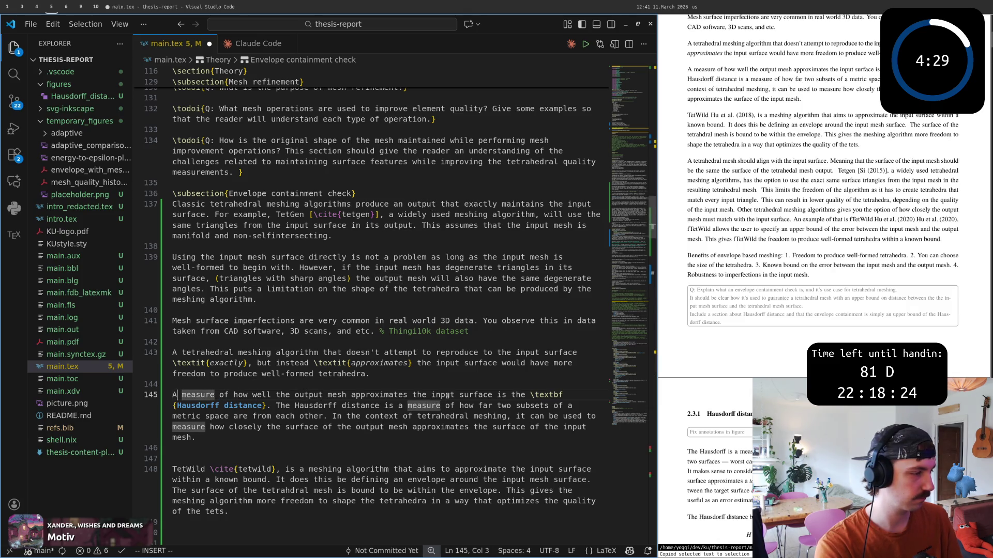
pyautogui.press('Escape')
pyautogui.press('Escape')
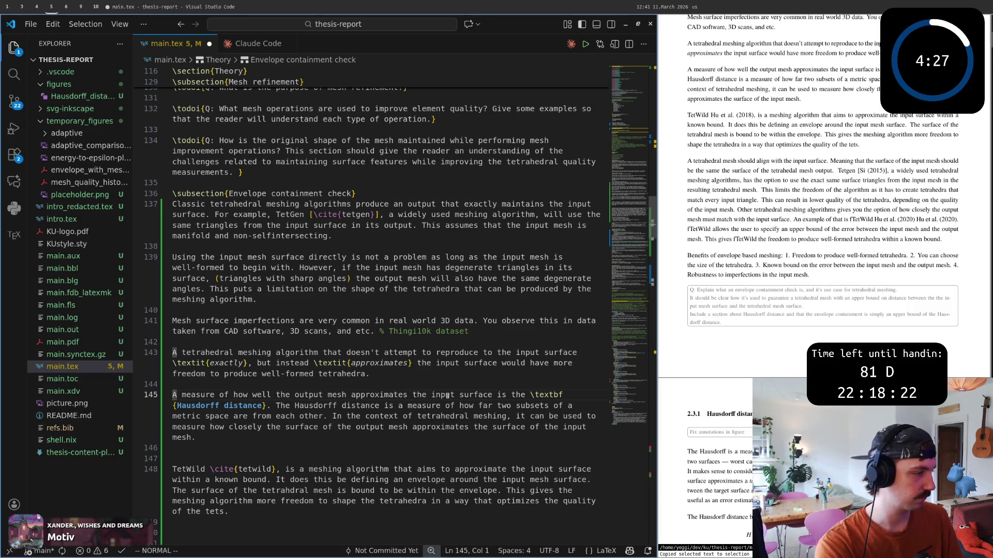
pyautogui.press('w')
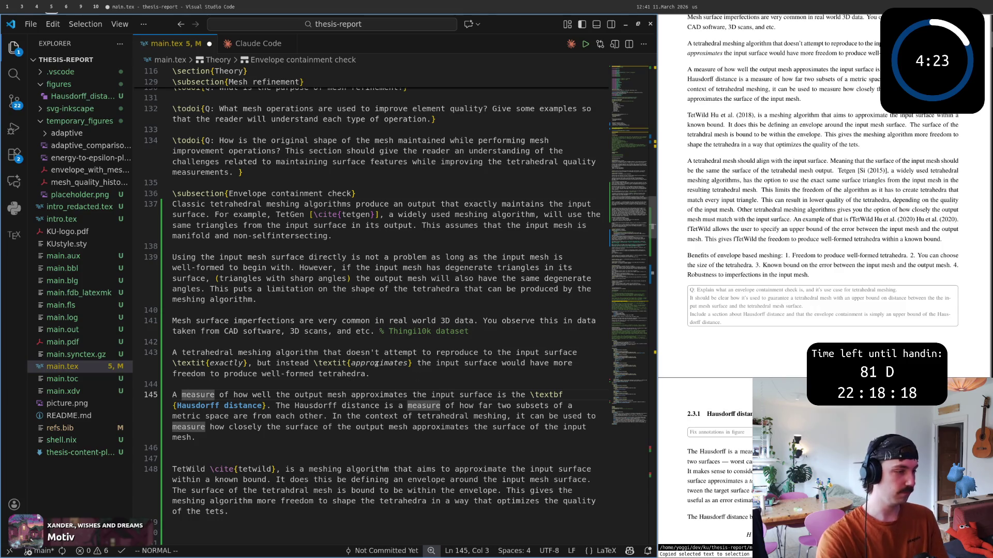
pyautogui.scroll(-2, 340, 396)
pyautogui.scroll(-2, 340, 396)
# Step: Delete the mesh alignment paragraph and its leftover empty line
pyautogui.press('j')
pyautogui.press('j')
pyautogui.press('j')
pyautogui.write('dap:w')
pyautogui.press('Return')
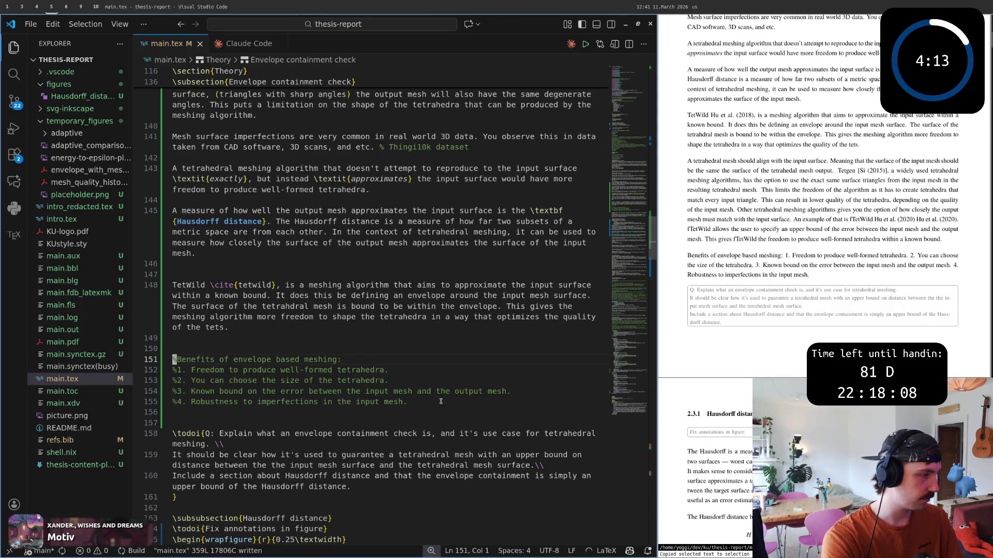
pyautogui.press('d')
pyautogui.press('d')
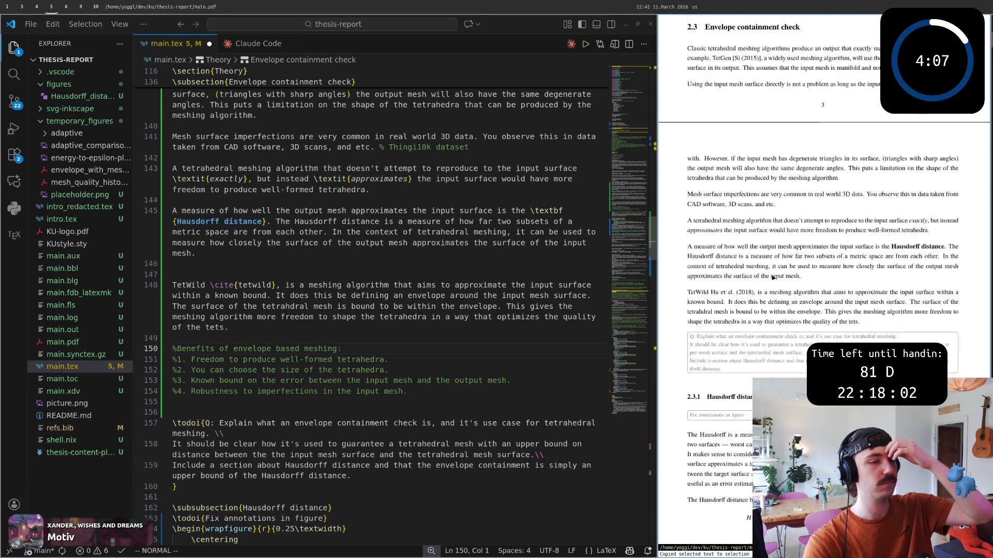
pyautogui.scroll(2, 772, 276)
pyautogui.scroll(2, 772, 276)
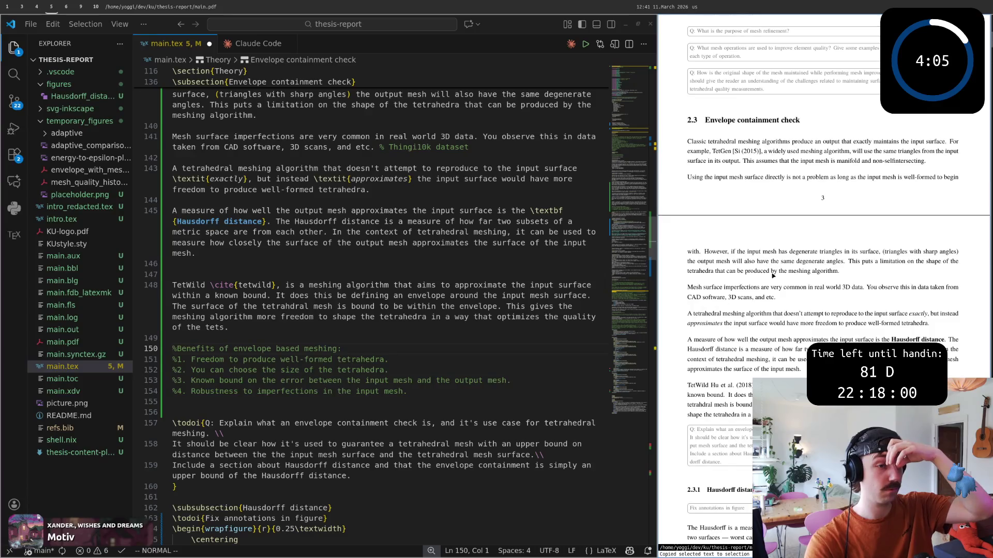
pyautogui.scroll(1, 774, 277)
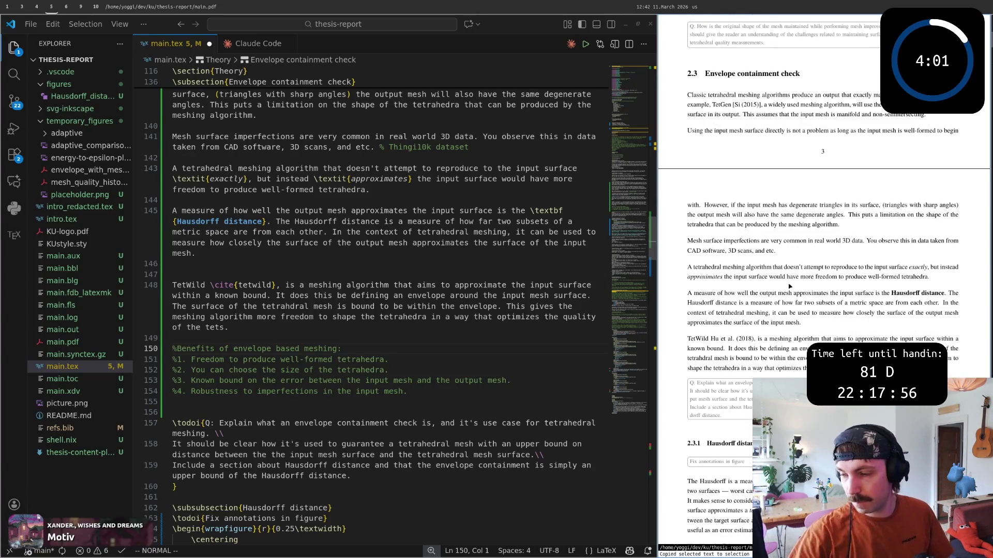
# Step: Add a blank line after the Hausdorff paragraph and save to rebuild the PDF
pyautogui.click(361, 264)
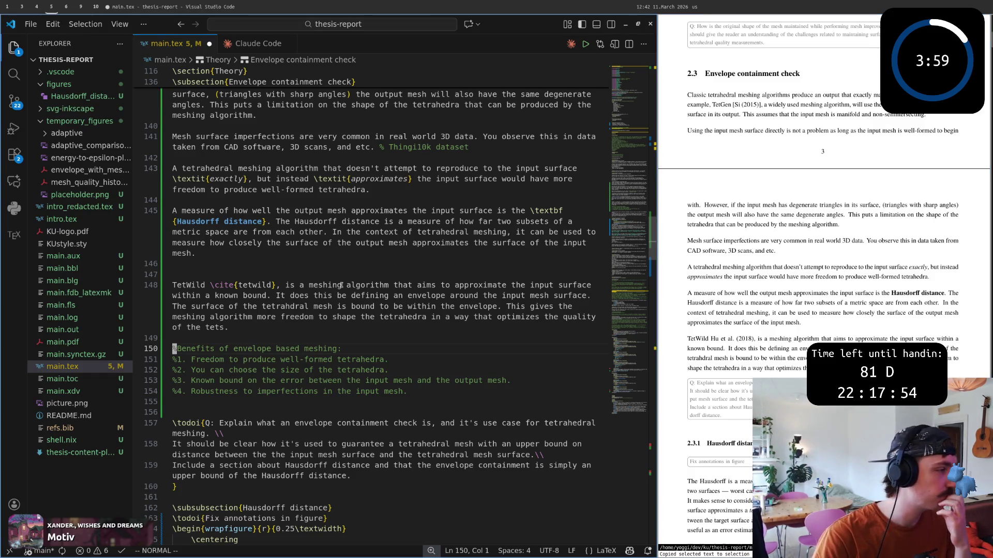
pyautogui.press('o')
pyautogui.press('Escape')
pyautogui.write(':w')
pyautogui.press('Return')
pyautogui.scroll(5, 349, 275)
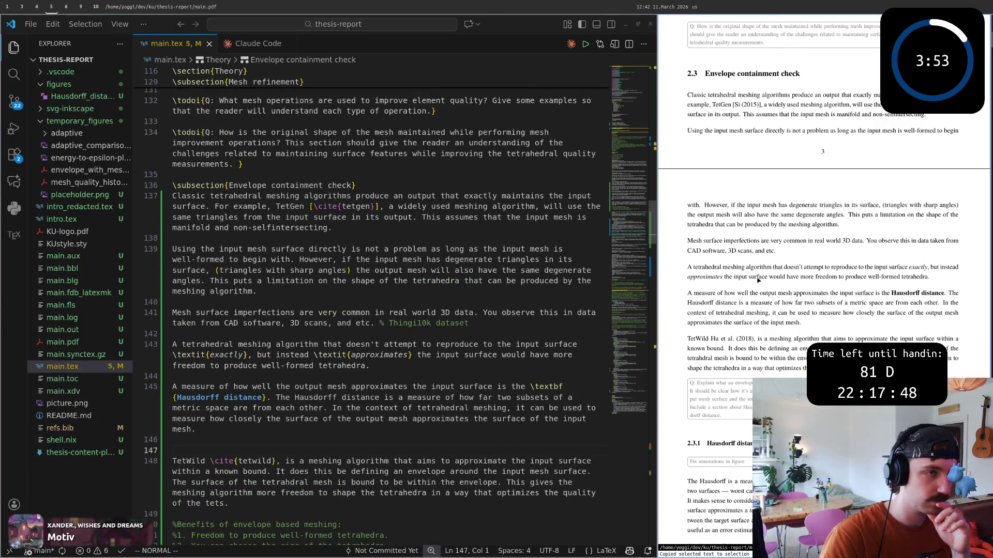
pyautogui.scroll(-2, 758, 281)
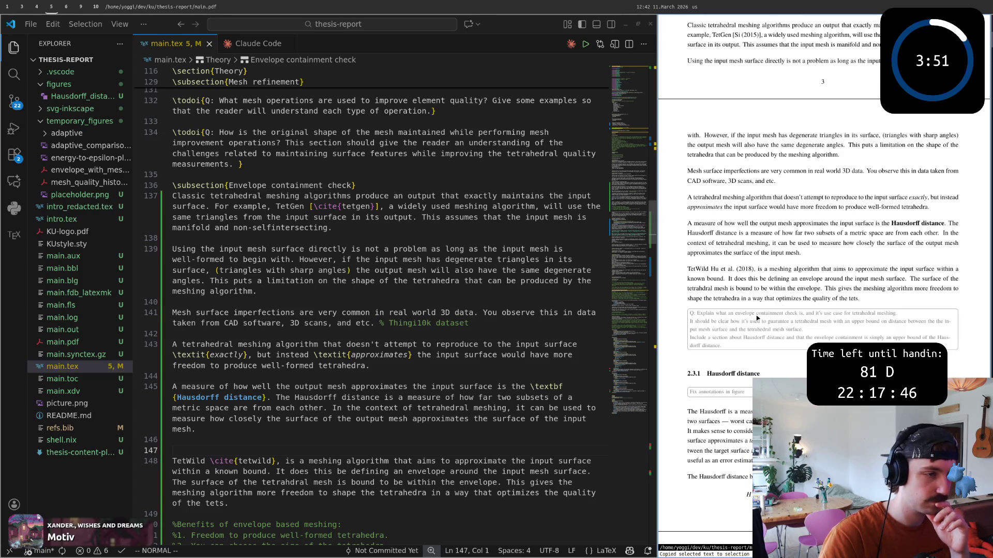
pyautogui.moveTo(699, 314)
pyautogui.mouseDown()
pyautogui.moveTo(725, 321)
pyautogui.moveTo(702, 317)
pyautogui.mouseUp()
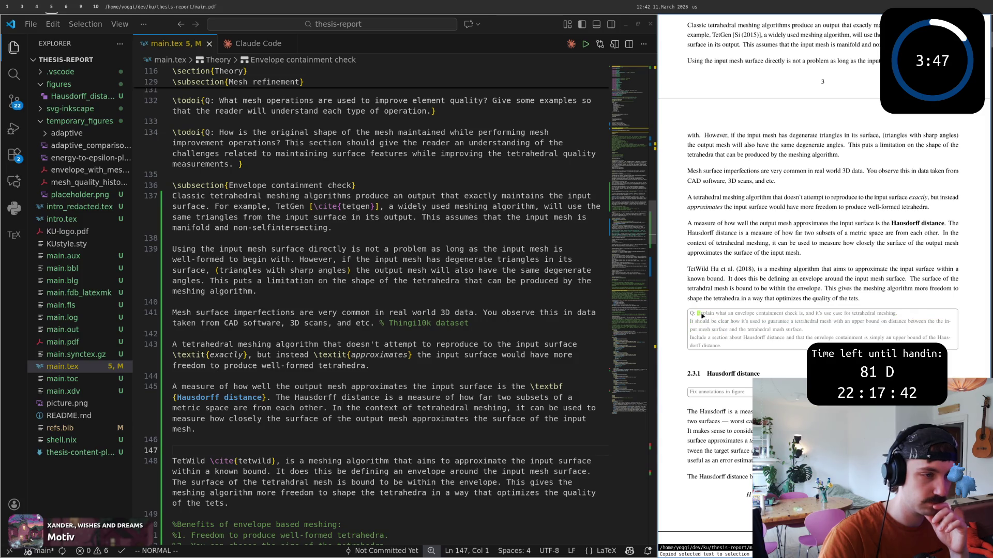
pyautogui.moveTo(859, 299)
pyautogui.mouseDown()
pyautogui.moveTo(683, 273)
pyautogui.moveTo(781, 297)
pyautogui.moveTo(820, 260)
pyautogui.mouseUp()
pyautogui.click(821, 260)
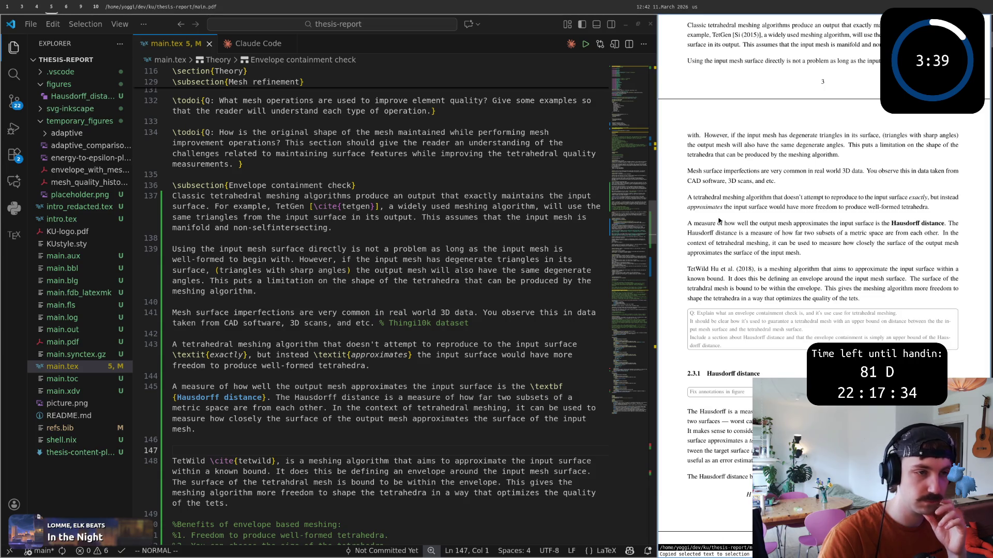
pyautogui.moveTo(947, 225)
pyautogui.mouseDown()
pyautogui.moveTo(851, 248)
pyautogui.moveTo(903, 235)
pyautogui.moveTo(690, 223)
pyautogui.mouseUp()
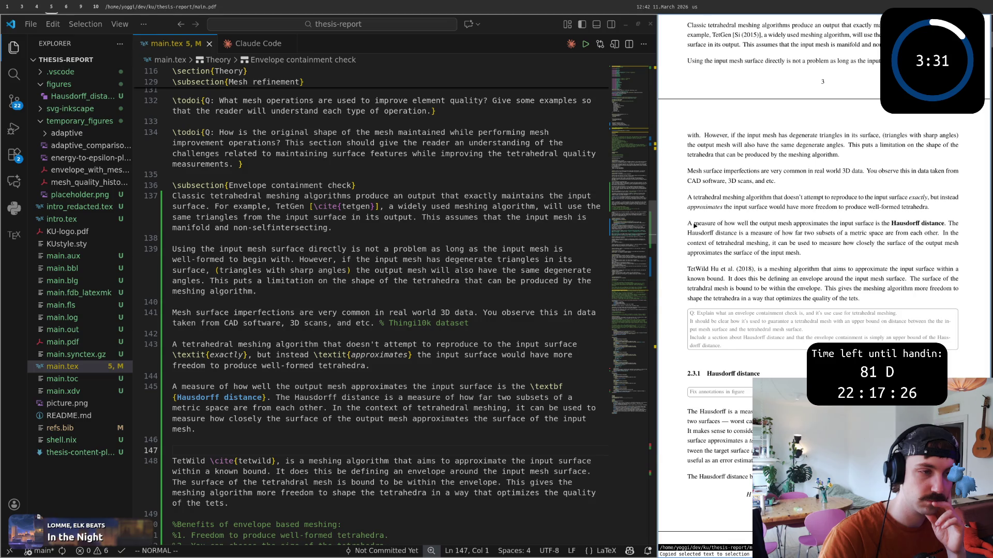
pyautogui.scroll(2, 695, 226)
pyautogui.moveTo(693, 247); pyautogui.dragTo(928, 255)
pyautogui.moveTo(694, 325); pyautogui.dragTo(807, 346)
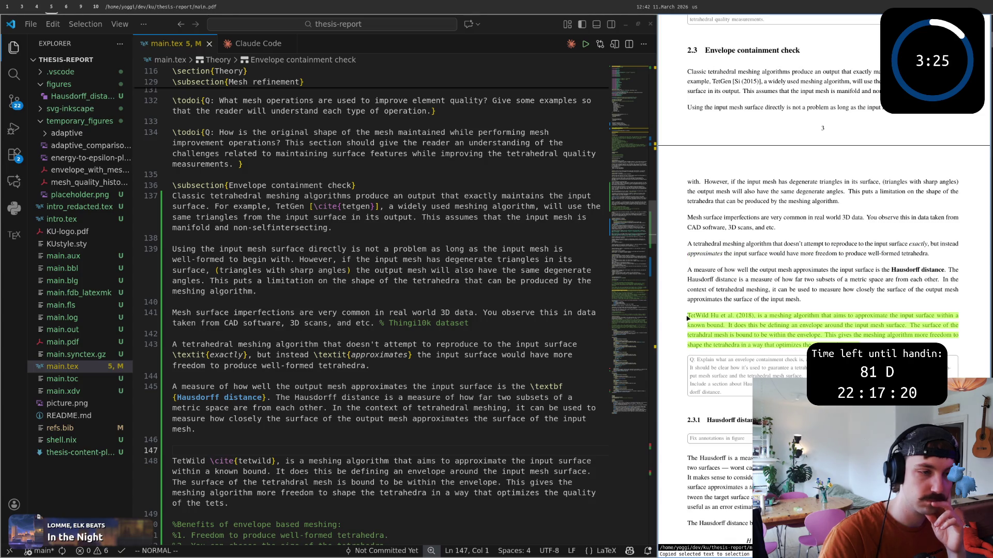
pyautogui.moveTo(728, 325); pyautogui.dragTo(810, 347)
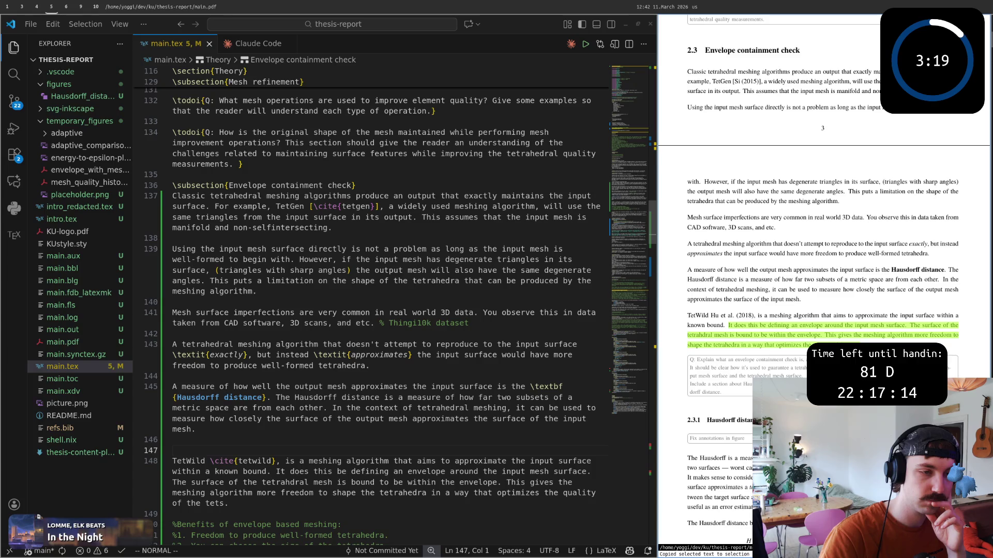
pyautogui.scroll(-1, 822, 279)
pyautogui.scroll(-1, 822, 279)
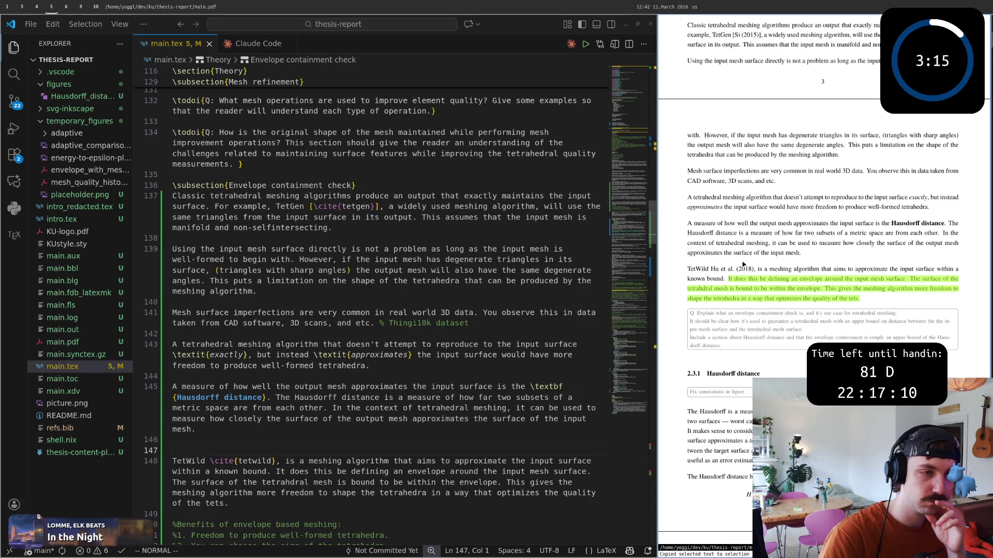
pyautogui.moveTo(801, 253); pyautogui.dragTo(686, 225)
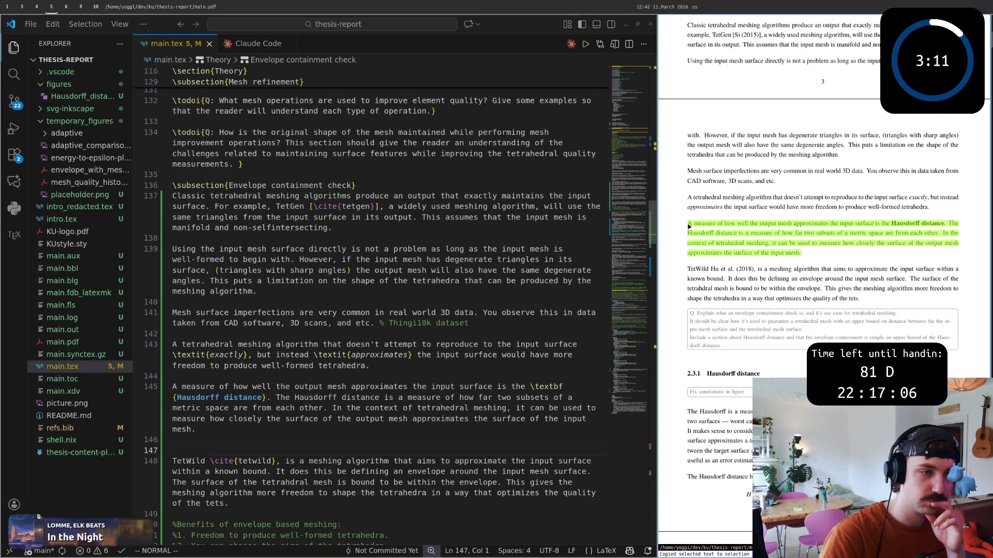
pyautogui.moveTo(690, 226); pyautogui.dragTo(690, 224)
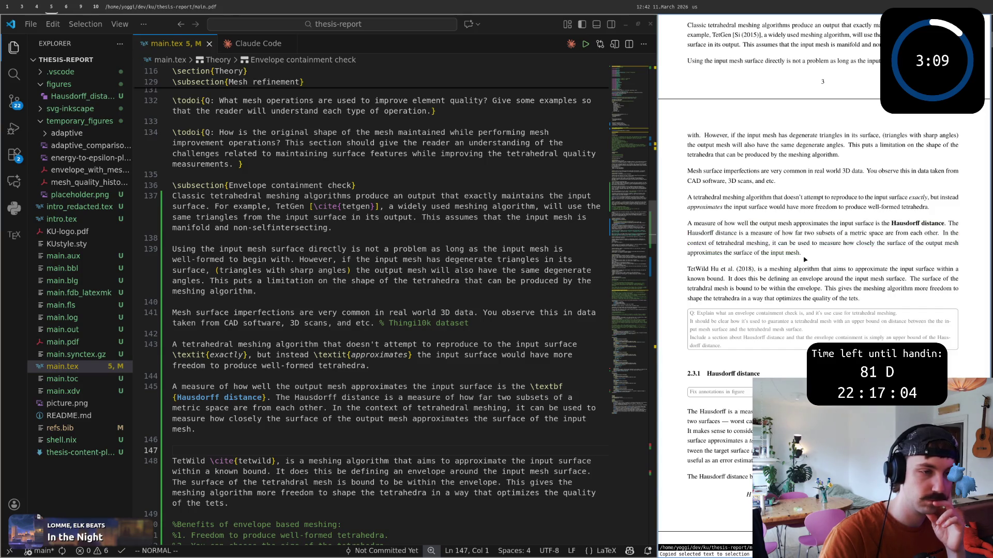
pyautogui.click(696, 232)
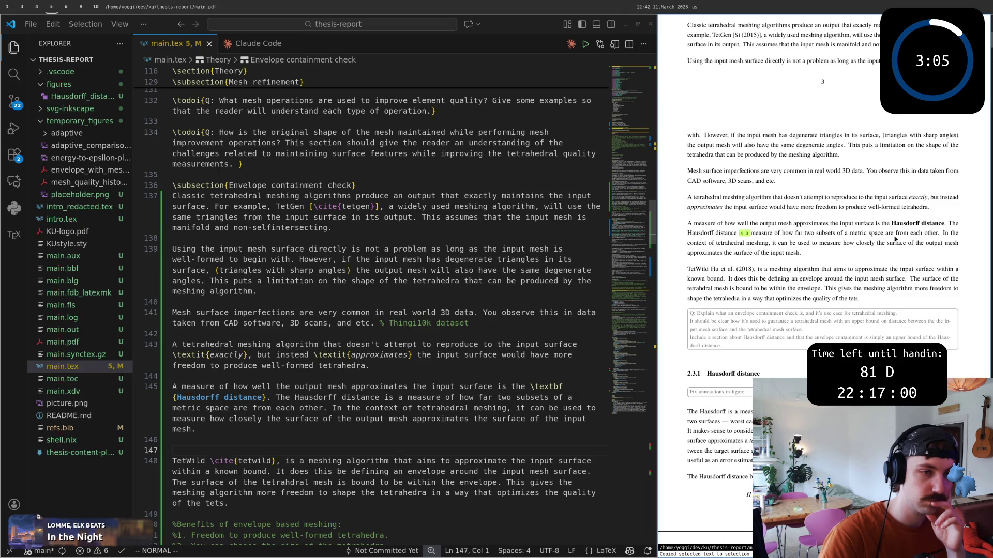
pyautogui.tripleClick(754, 228)
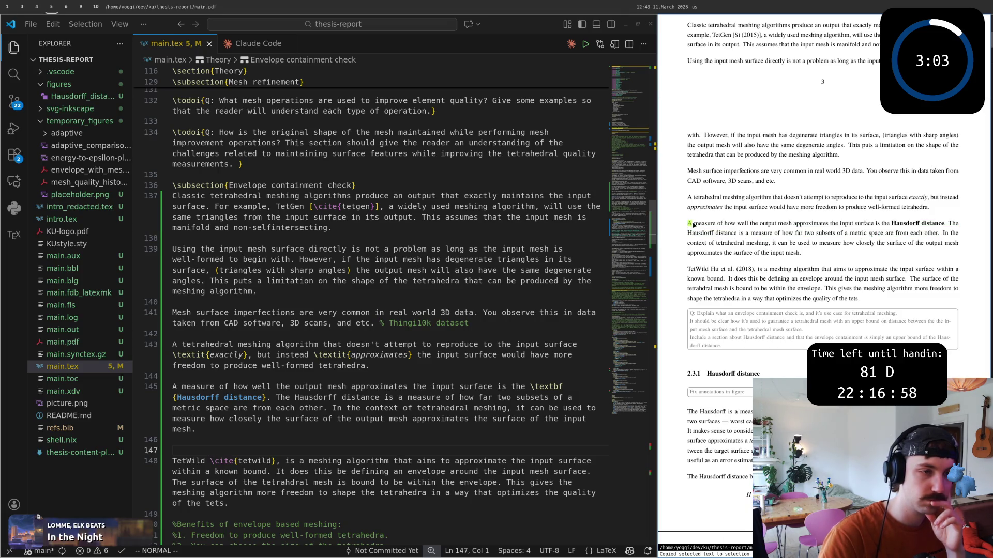
pyautogui.moveTo(755, 230); pyautogui.dragTo(818, 239)
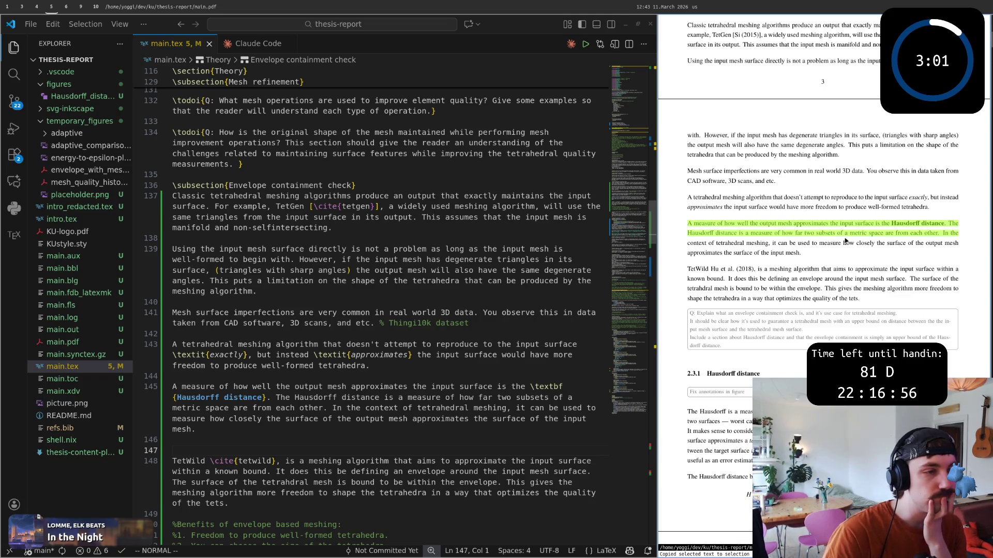
pyautogui.click(800, 252)
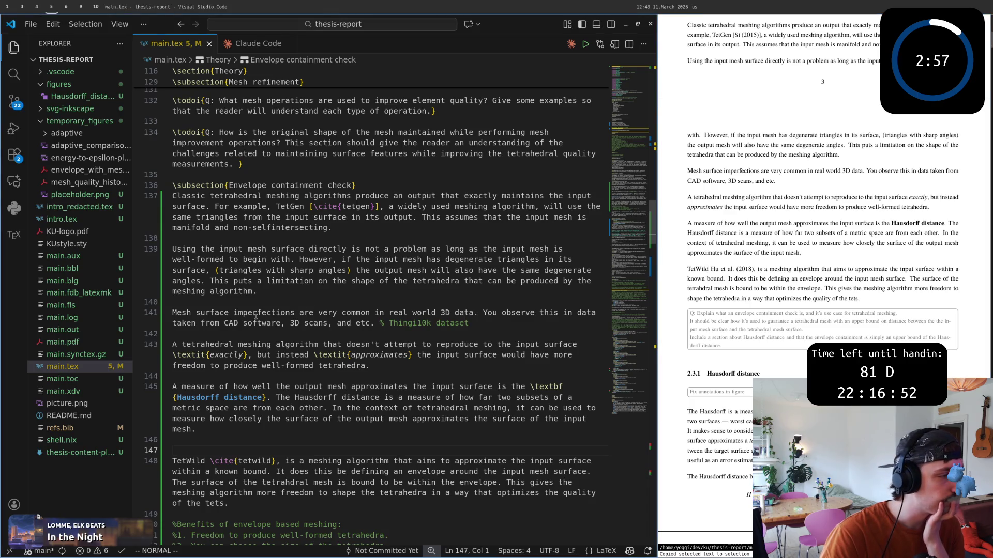
pyautogui.press('b')
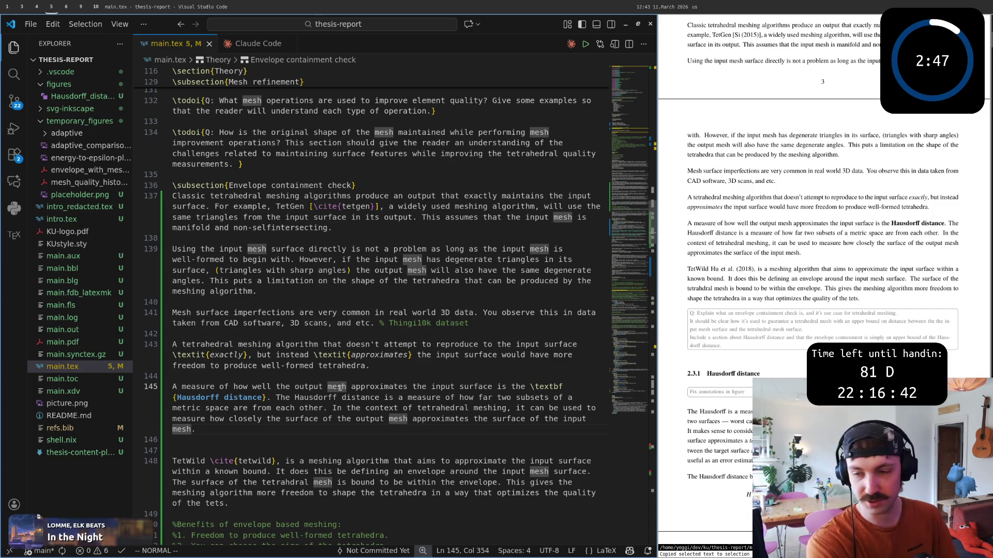
pyautogui.press('super+2')
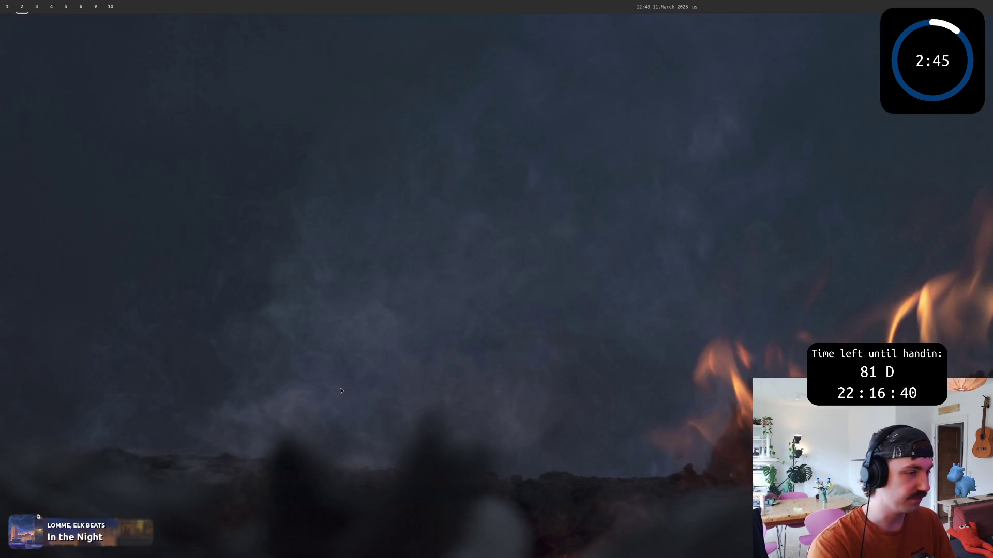
pyautogui.press('super+5')
pyautogui.press('super+2')
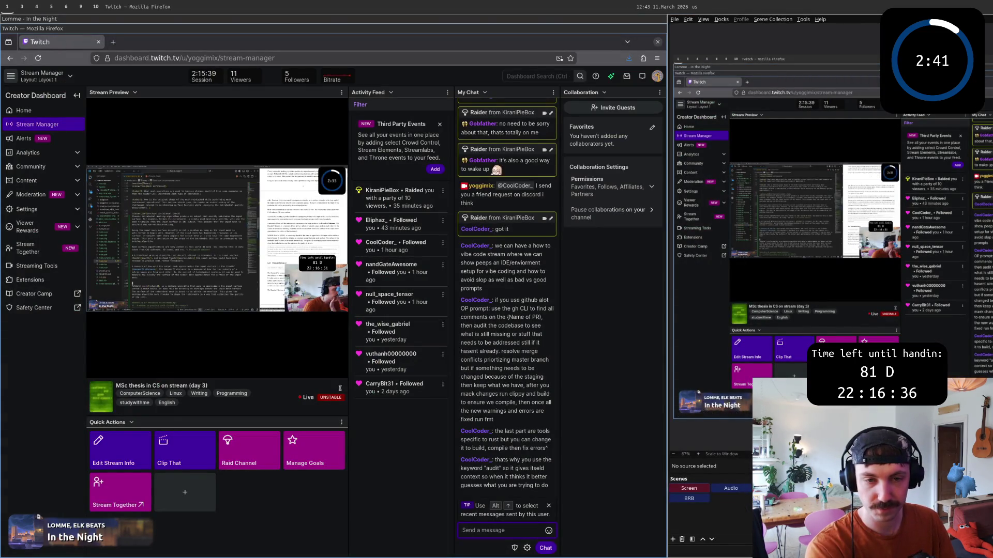
pyautogui.press('super+4')
pyautogui.press('super+5')
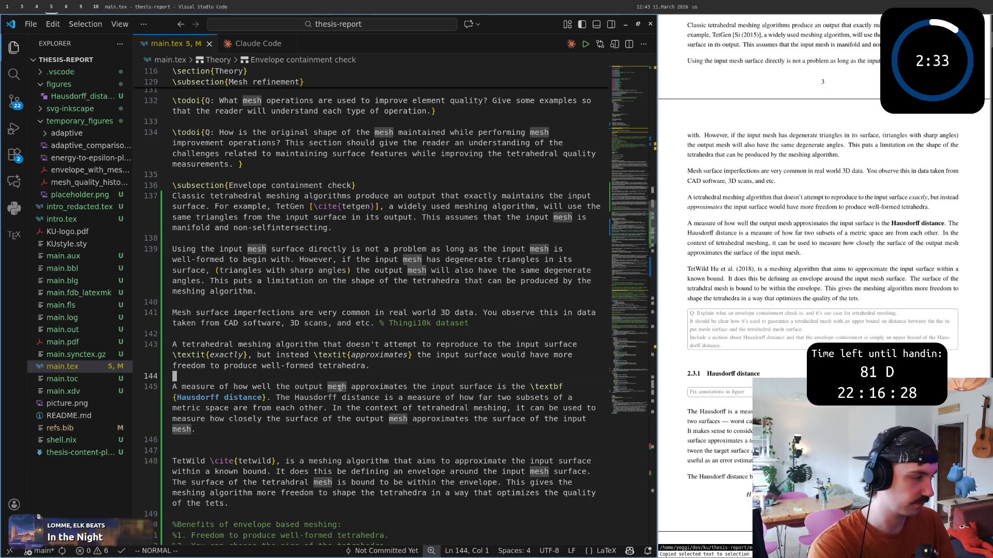
# Step: Reread the Hausdorff paragraph word by word from its start
pyautogui.press('y')
pyautogui.press('y')
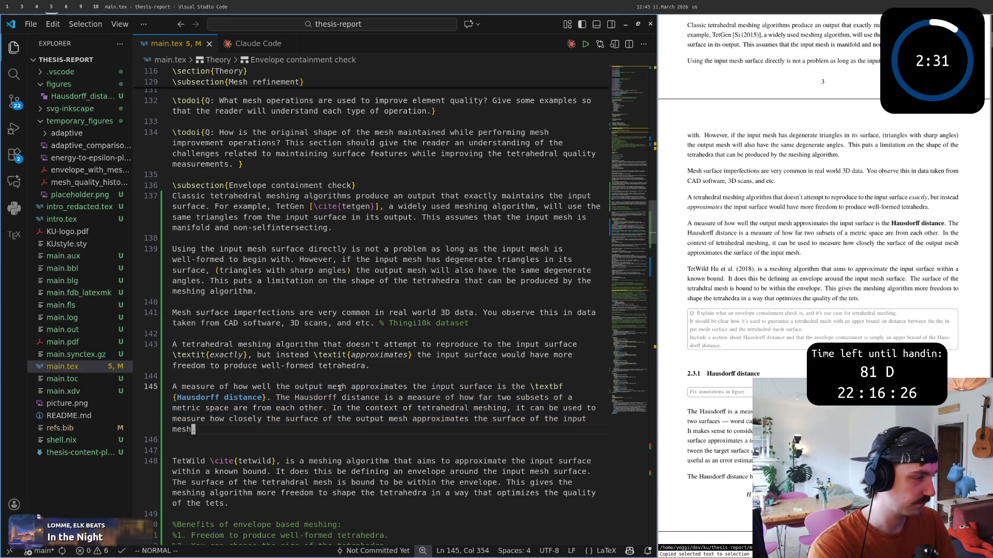
pyautogui.press('0')
pyautogui.press('w')
pyautogui.press('w')
pyautogui.press('w')
pyautogui.press('w')
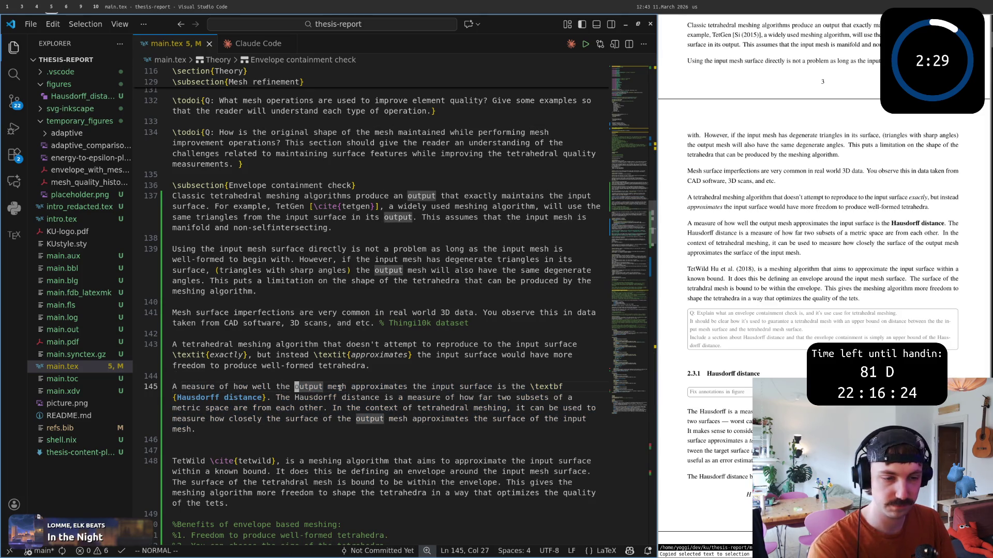
pyautogui.press('w')
pyautogui.press('w')
pyautogui.press('w')
pyautogui.press('w')
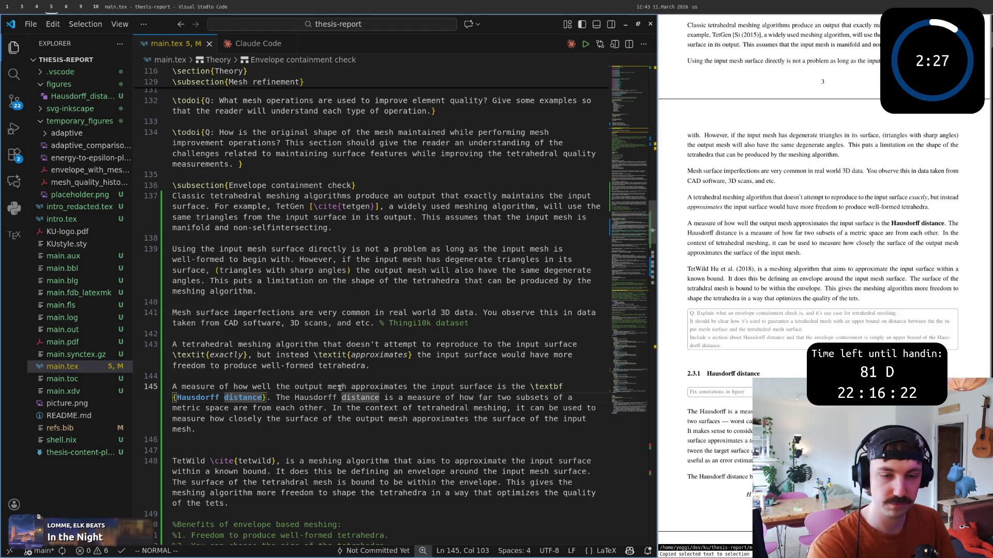
pyautogui.press('w')
pyautogui.press('w')
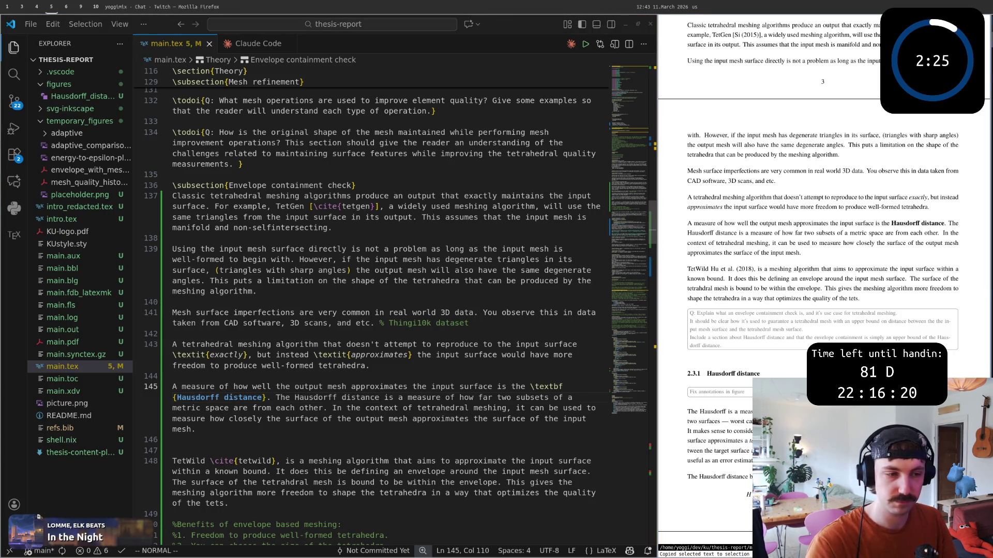
pyautogui.press('b')
pyautogui.press('b')
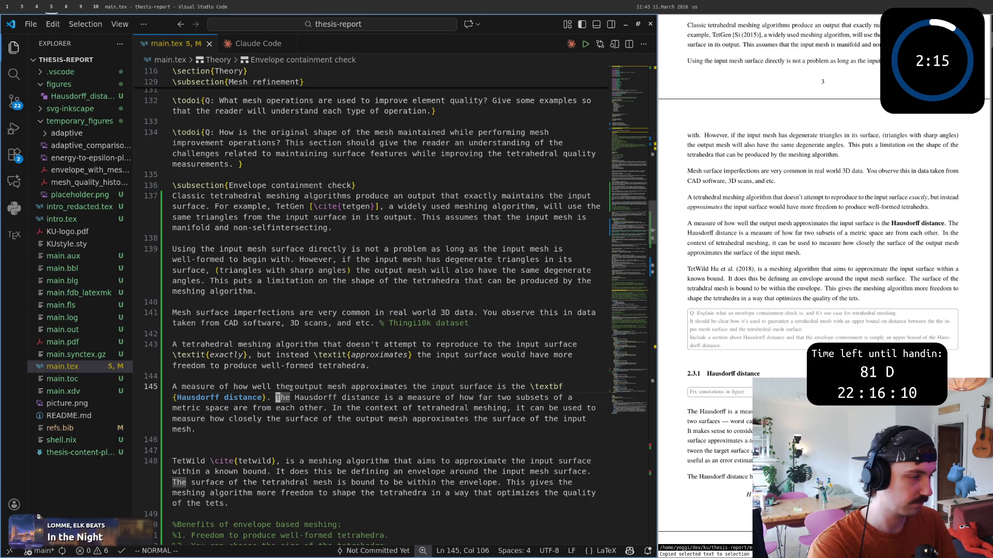
pyautogui.press('w')
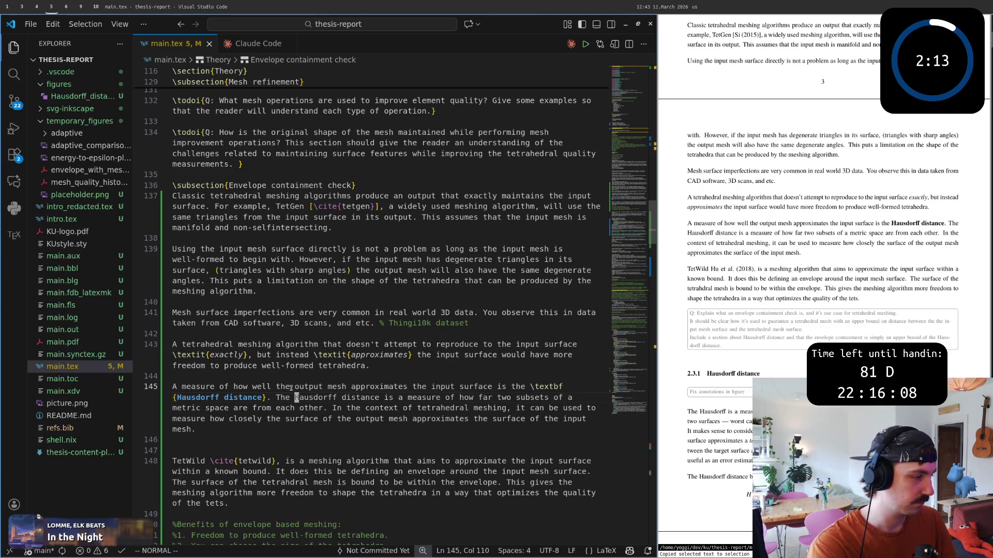
pyautogui.press('w')
pyautogui.press('w')
pyautogui.press('w')
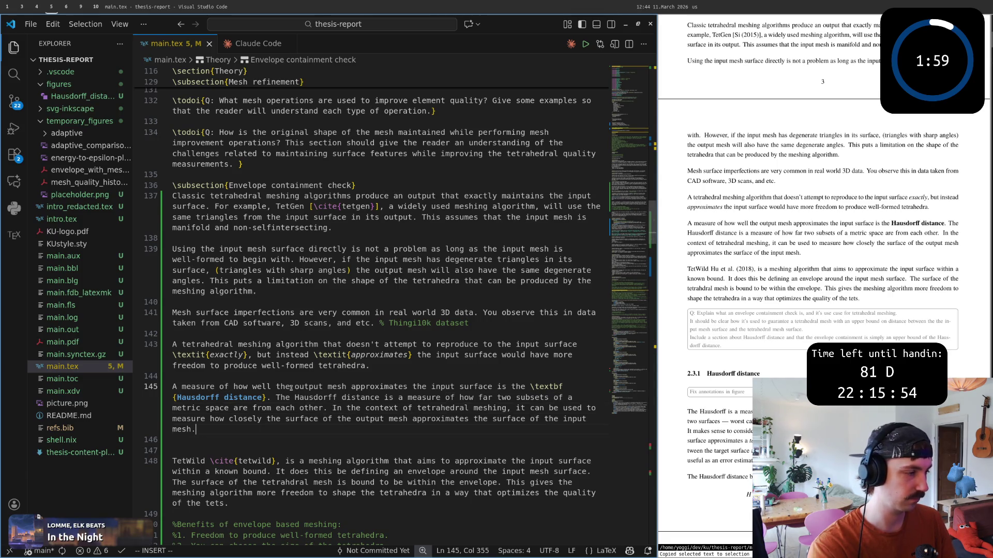
# Step: End the paragraph with "…a good way to ensure that the output mesh is a good approximation."
pyautogui.press('Return')
pyautogui.press('Return')
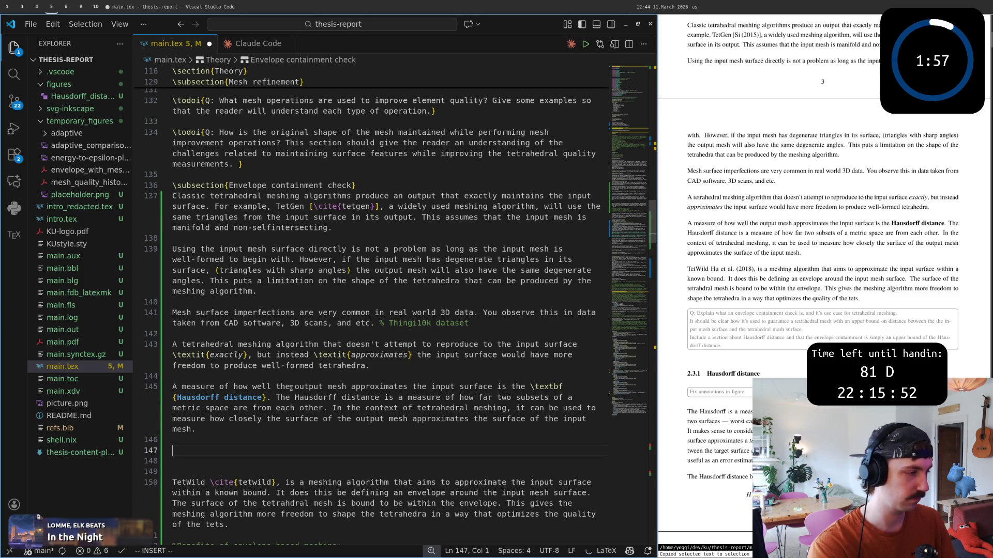
pyautogui.press('BackSpace')
pyautogui.press('BackSpace')
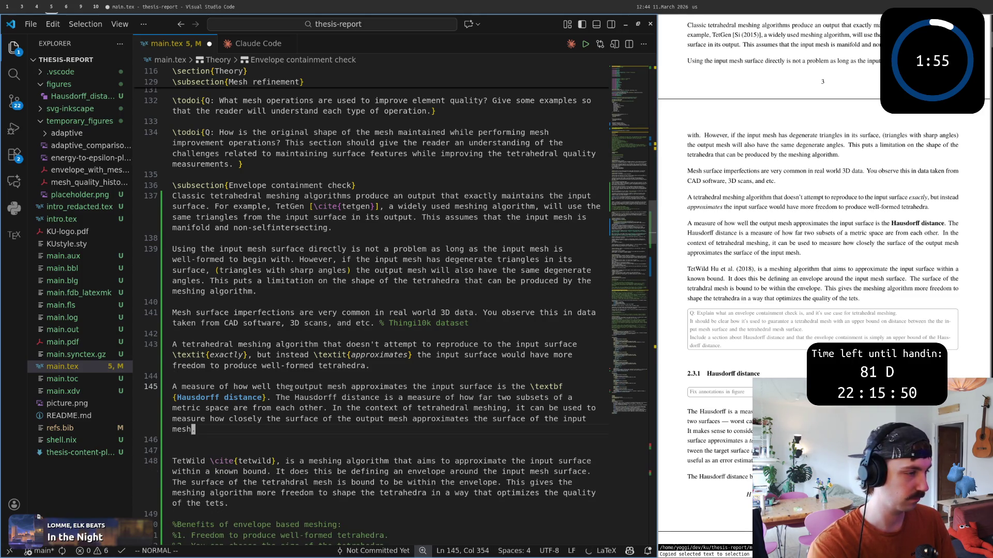
pyautogui.press('Return')
pyautogui.press('Return')
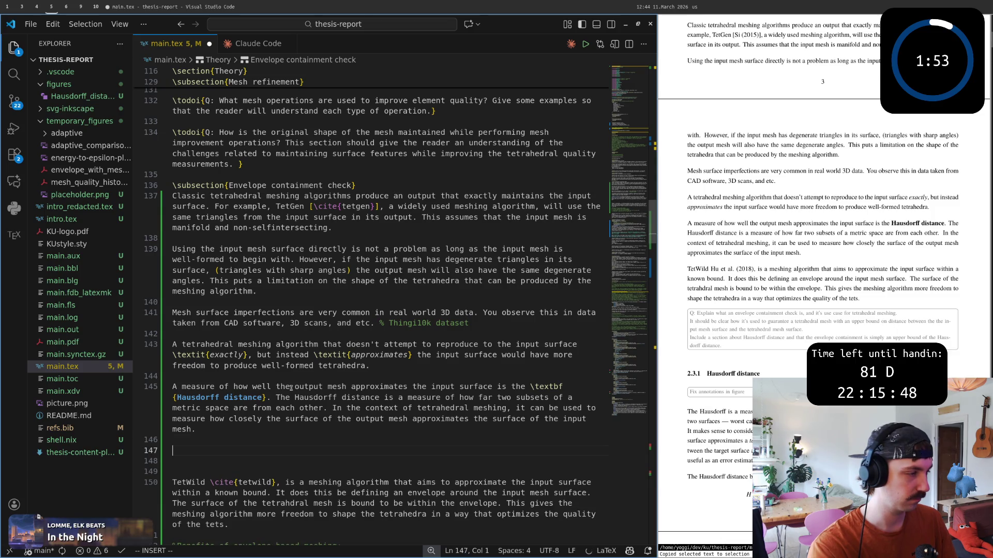
pyautogui.press('BackSpace')
pyautogui.press('BackSpace')
pyautogui.write('You could imagine that ')
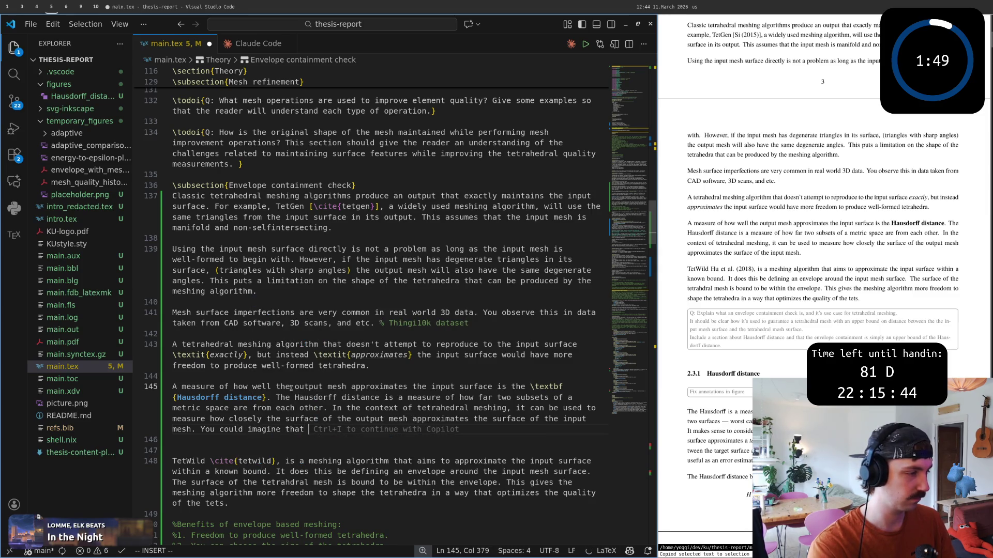
pyautogui.write('a tetrahedral meshing')
pyautogui.press('Escape')
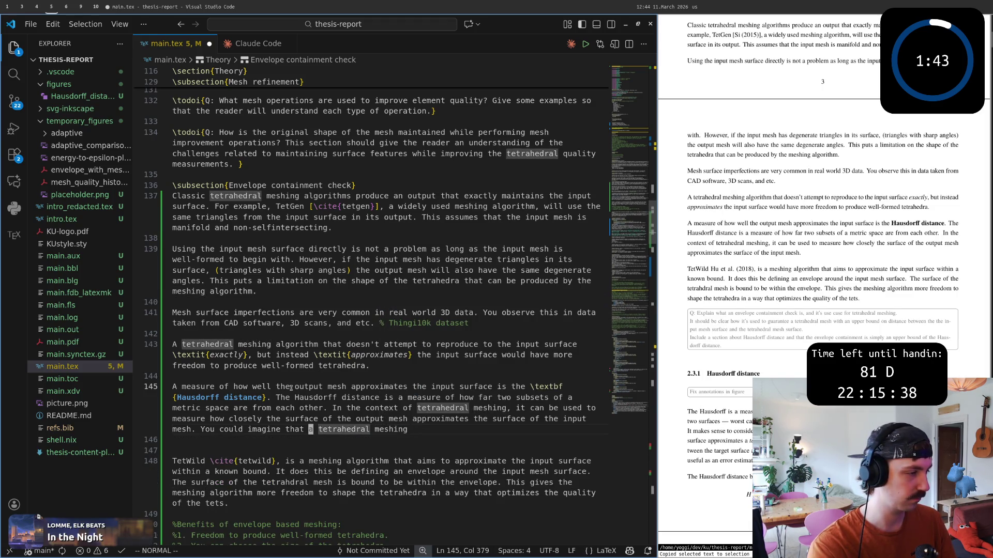
pyautogui.write('ing a')
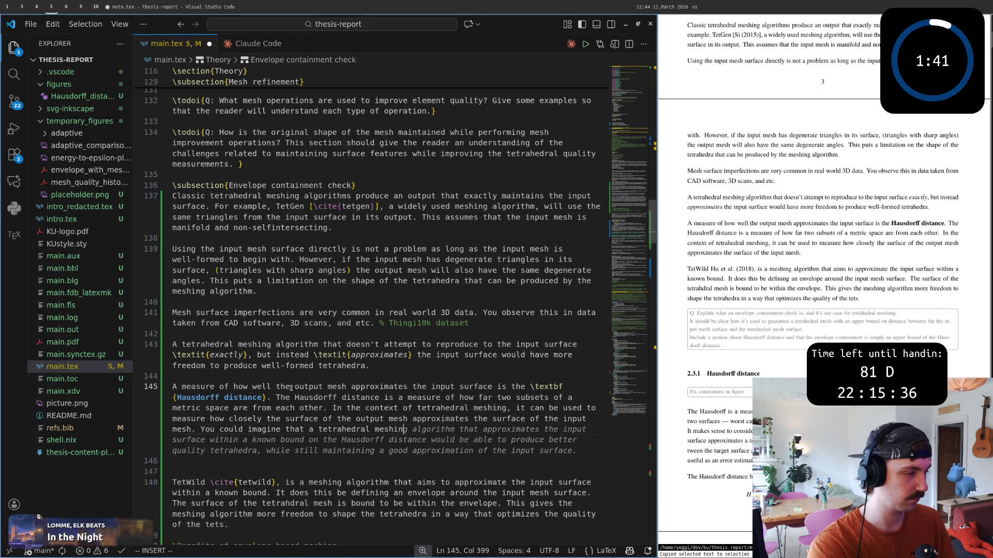
pyautogui.write('lgorithms put')
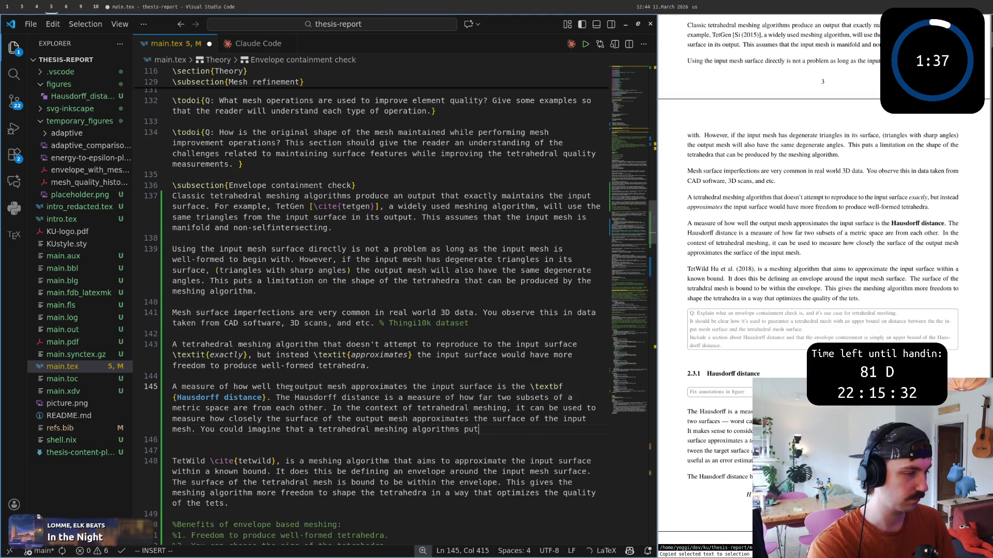
pyautogui.write('ting')
pyautogui.press('Escape')
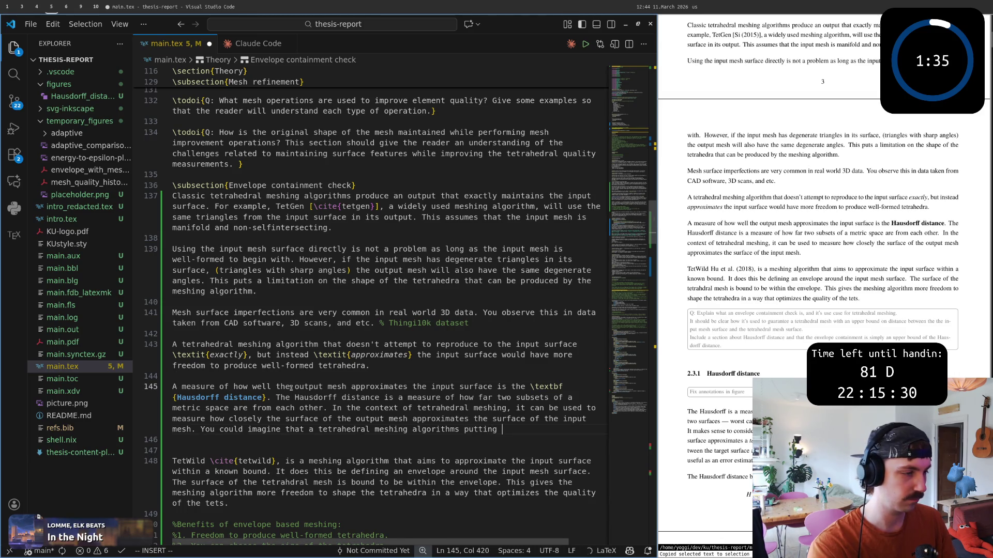
pyautogui.write('an u')
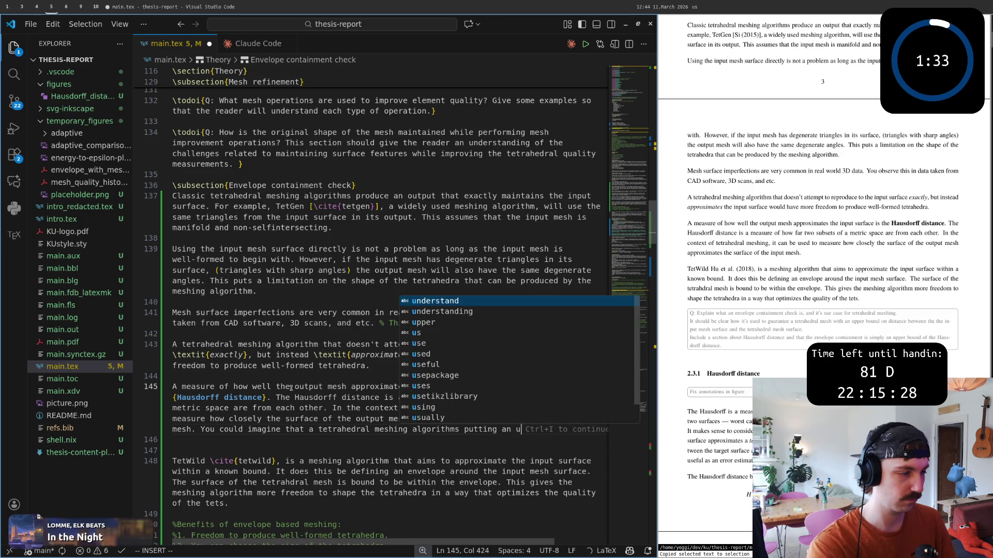
pyautogui.write('pper bound  on th')
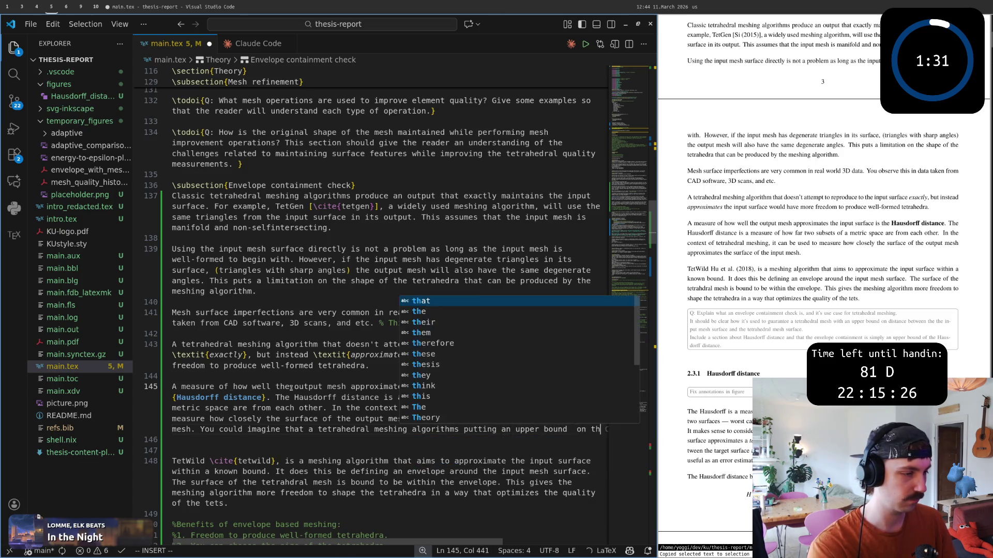
pyautogui.write('is')
pyautogui.press('BackSpace')
pyautogui.press('BackSpace')
pyautogui.press('BackSpace')
pyautogui.write('e')
pyautogui.press('Tab')
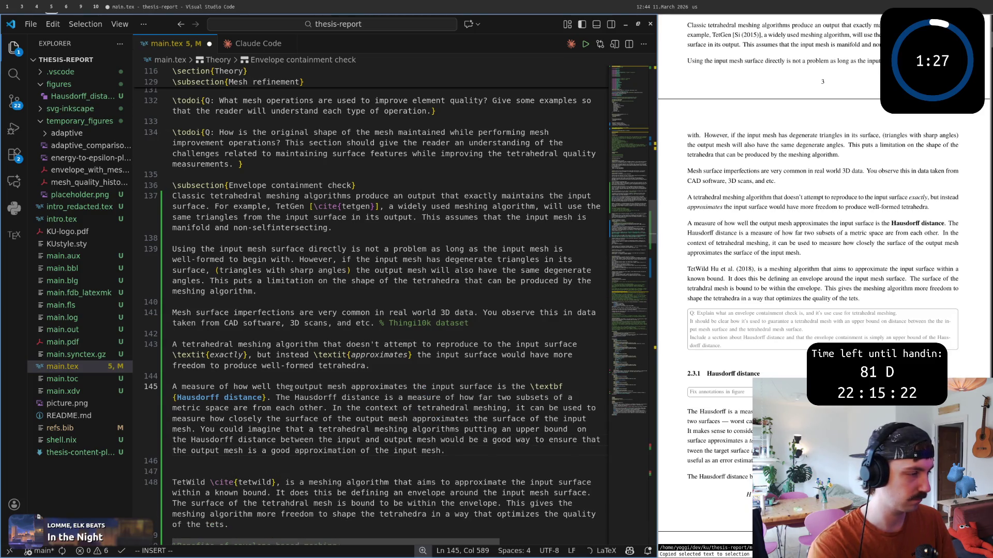
pyautogui.press('Left')
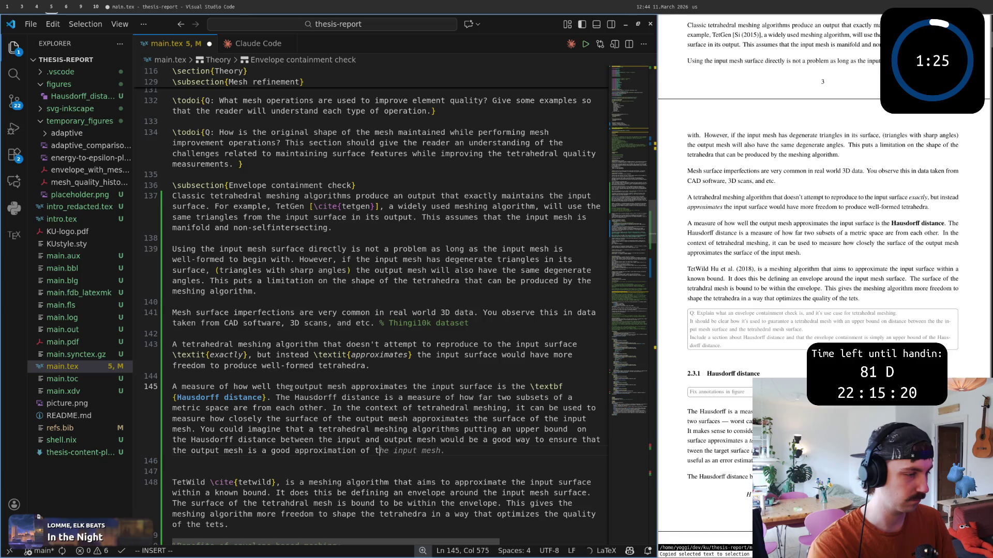
pyautogui.press('BackSpace')
pyautogui.press('BackSpace')
pyautogui.press('BackSpace')
pyautogui.press('Escape')
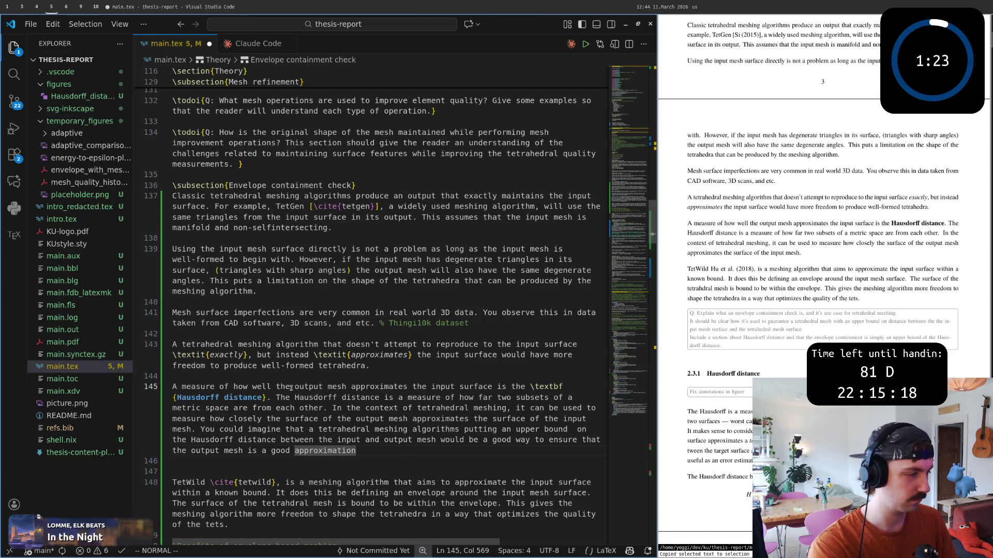
pyautogui.write('.')
pyautogui.press('Escape')
# Step: Reread the finished paragraph and start a new line below it
pyautogui.press('0')
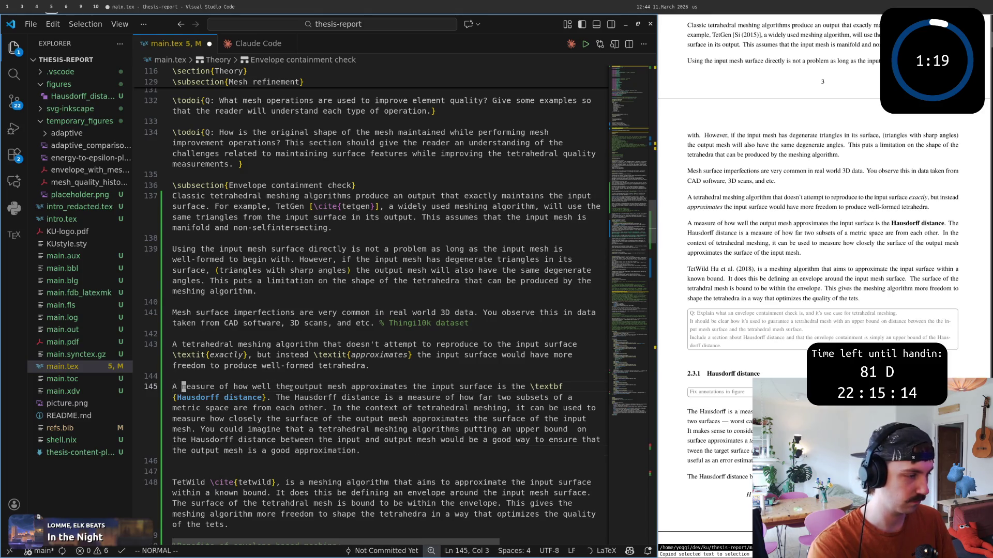
pyautogui.press('w')
pyautogui.press('w')
pyautogui.press('w')
pyautogui.press('w')
pyautogui.press('w')
pyautogui.press('w')
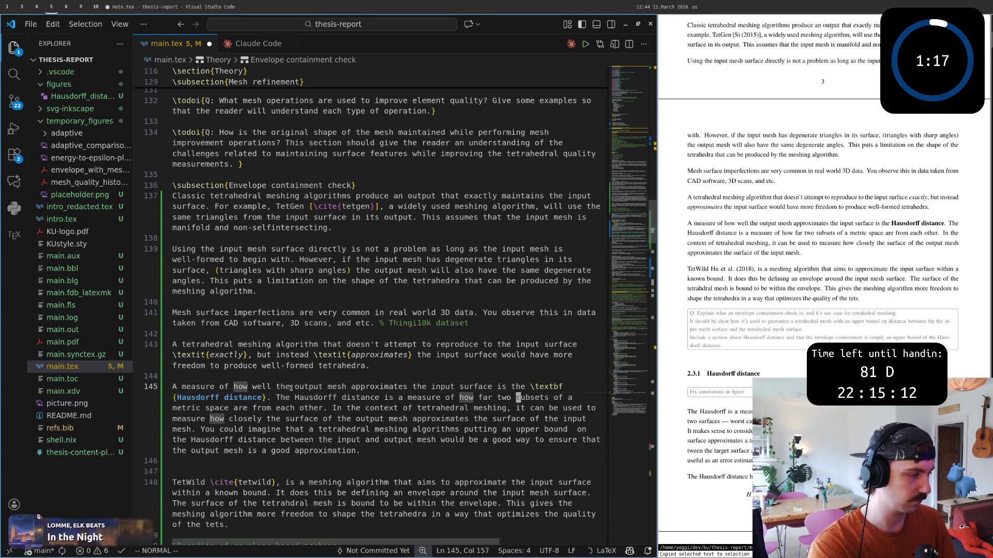
pyautogui.press('w')
pyautogui.press('w')
pyautogui.press('w')
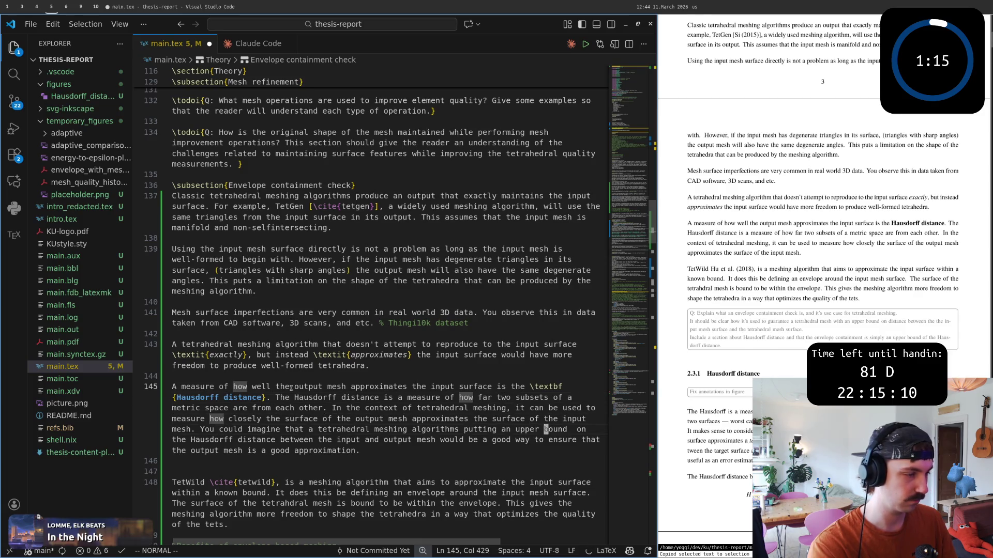
pyautogui.press('w')
pyautogui.press('w')
pyautogui.press('w')
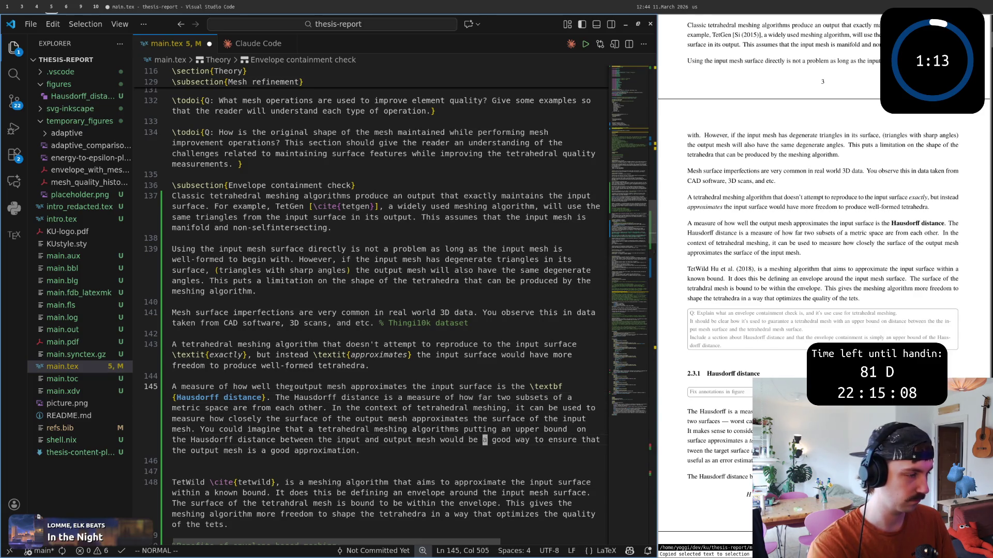
pyautogui.press('w')
pyautogui.press('w')
pyautogui.press('w')
pyautogui.press('w')
pyautogui.press('w')
pyautogui.press('w')
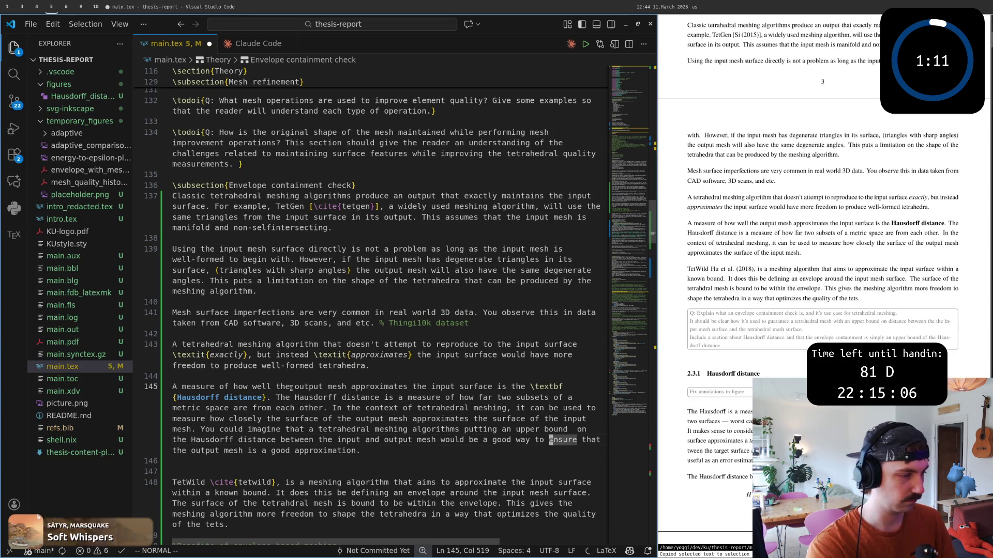
pyautogui.hotkey('shift', 'o')
pyautogui.write('By putting an upper bound on ')
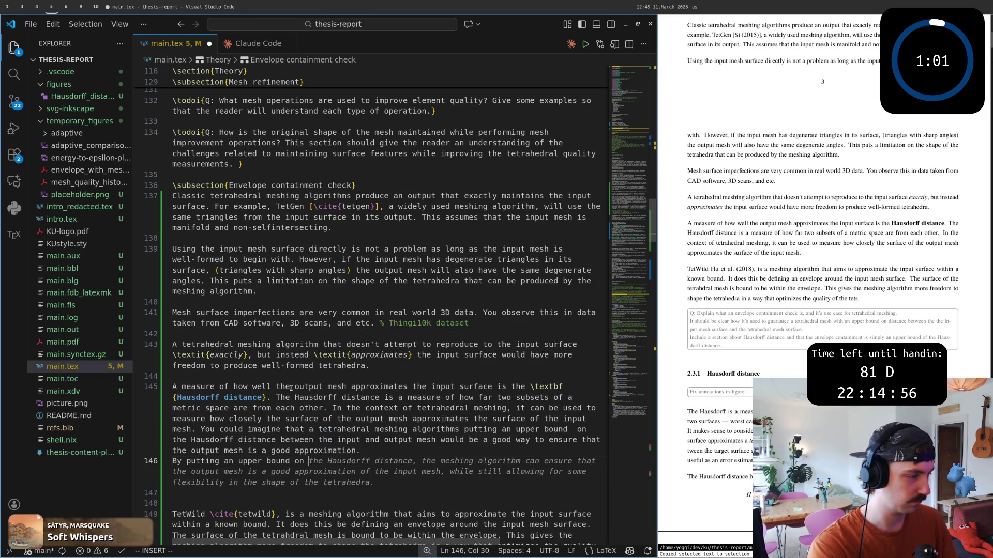
pyautogui.write('the Hausdorff distance, you essenti')
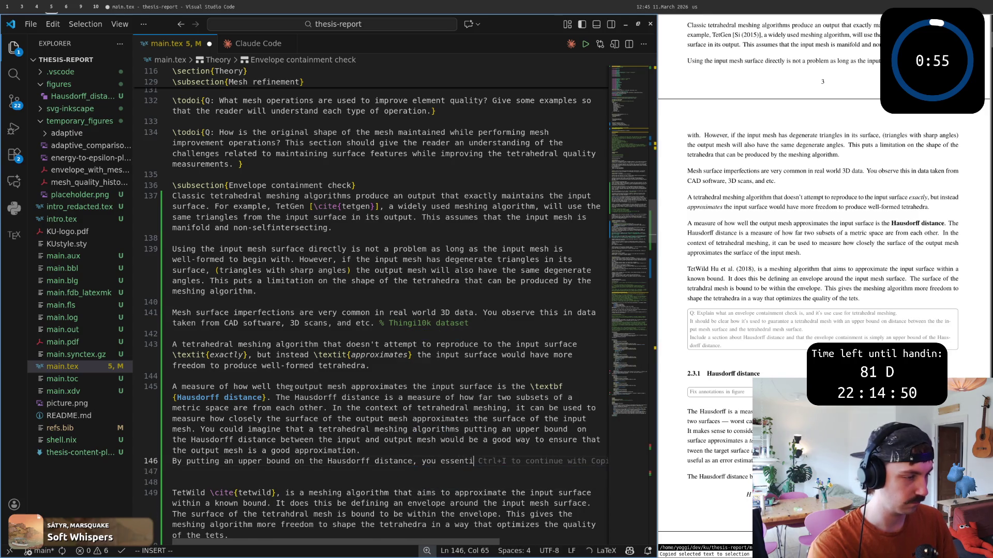
pyautogui.write('aly create an evelope')
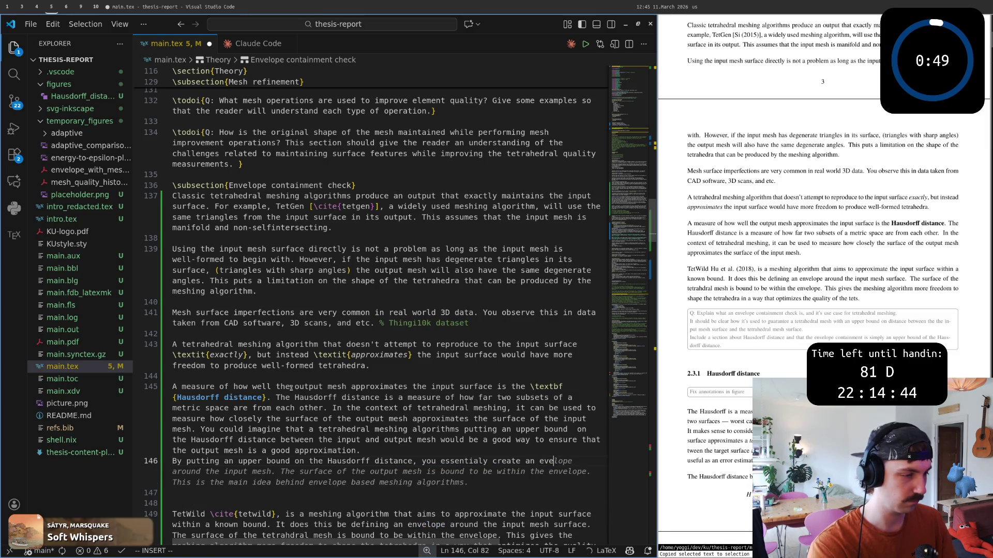
# Step: Write the sentence that bounding the Hausdorff distance essentially creates an envelope around the input mesh
pyautogui.press('BackSpace')
pyautogui.press('BackSpace')
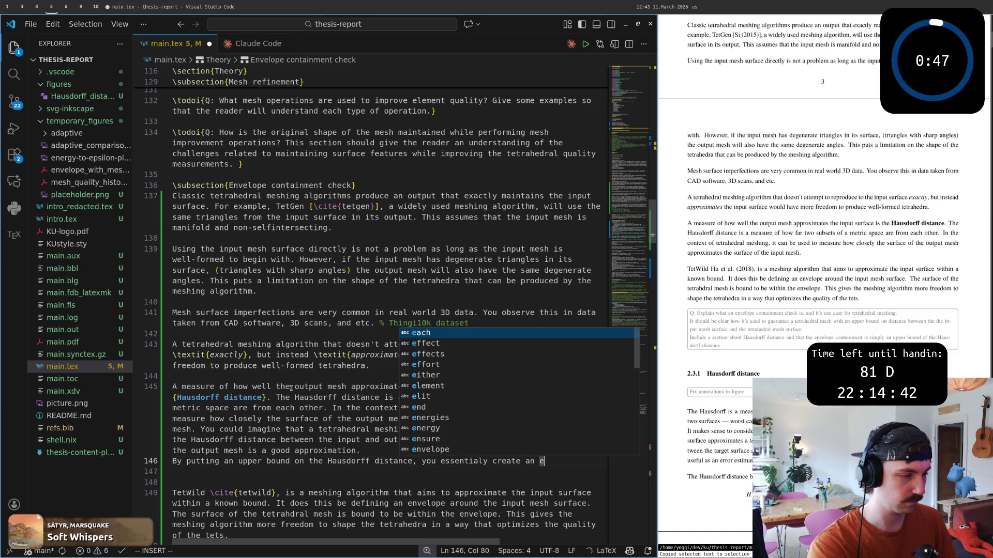
pyautogui.write('nvelope aro')
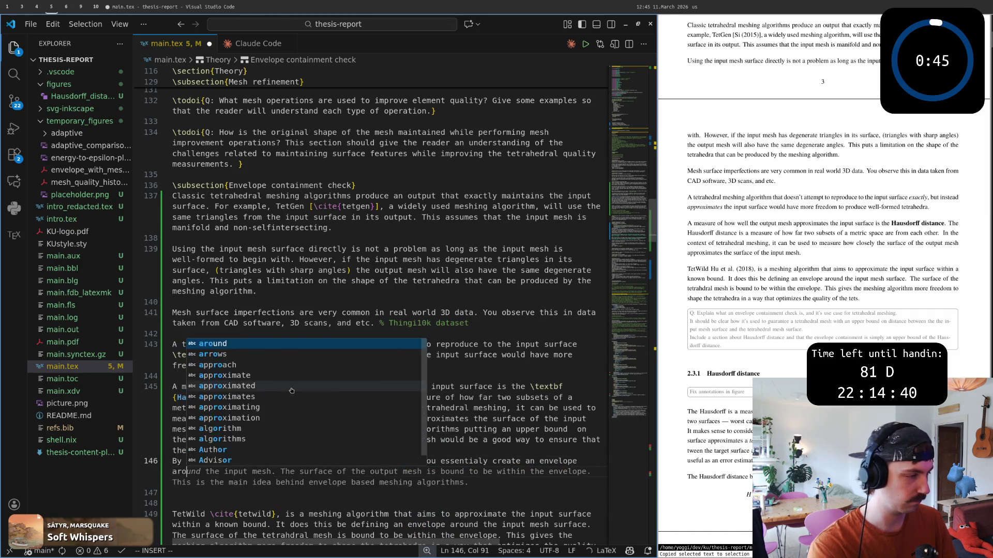
pyautogui.write('und the  input ')
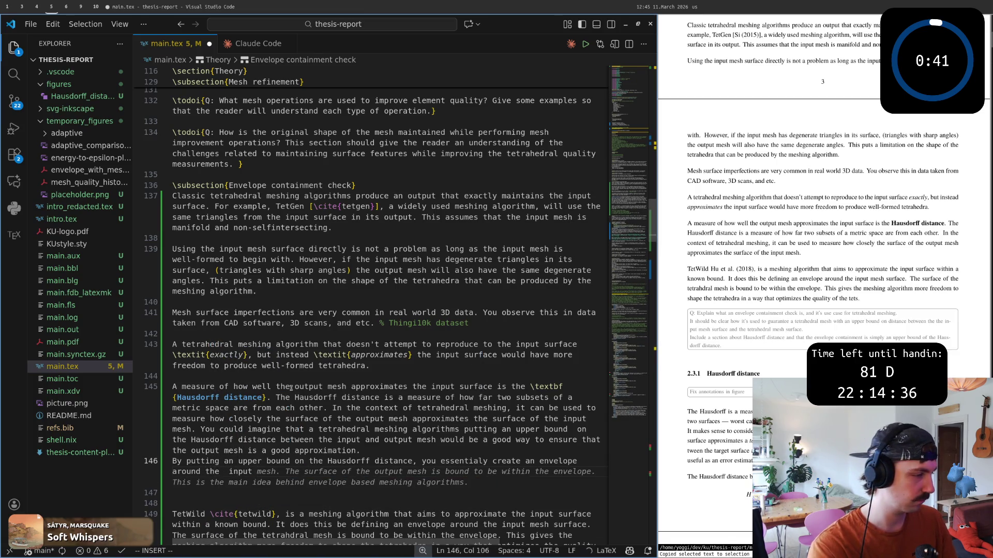
pyautogui.write('mesh.')
pyautogui.press('Return')
pyautogui.press('Escape')
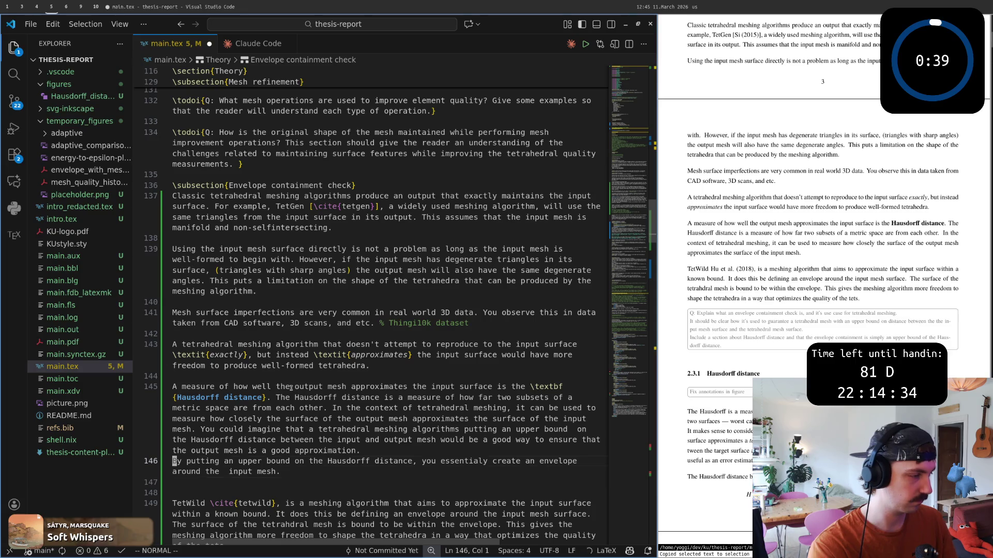
pyautogui.press('y')
pyautogui.press('y')
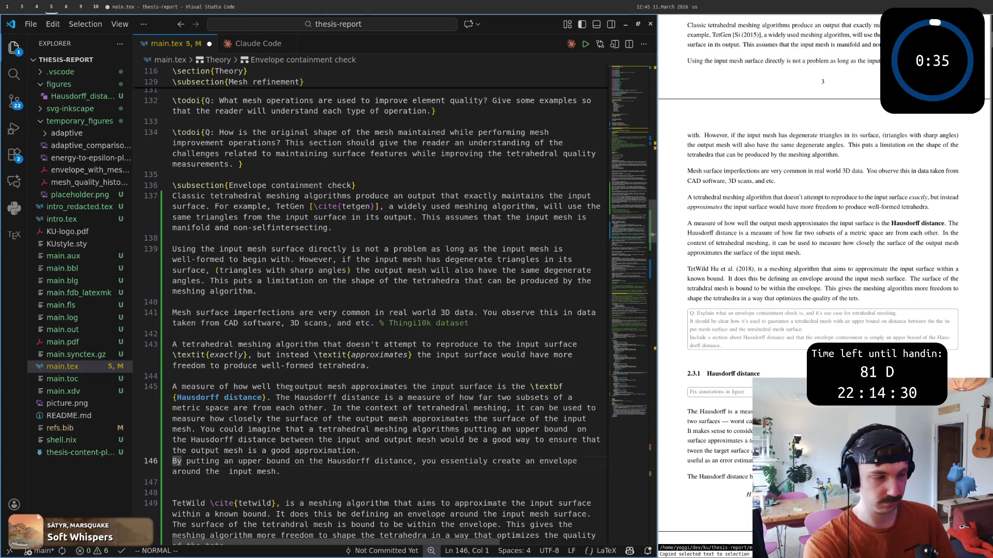
pyautogui.press('y')
pyautogui.press('y')
pyautogui.press('A')
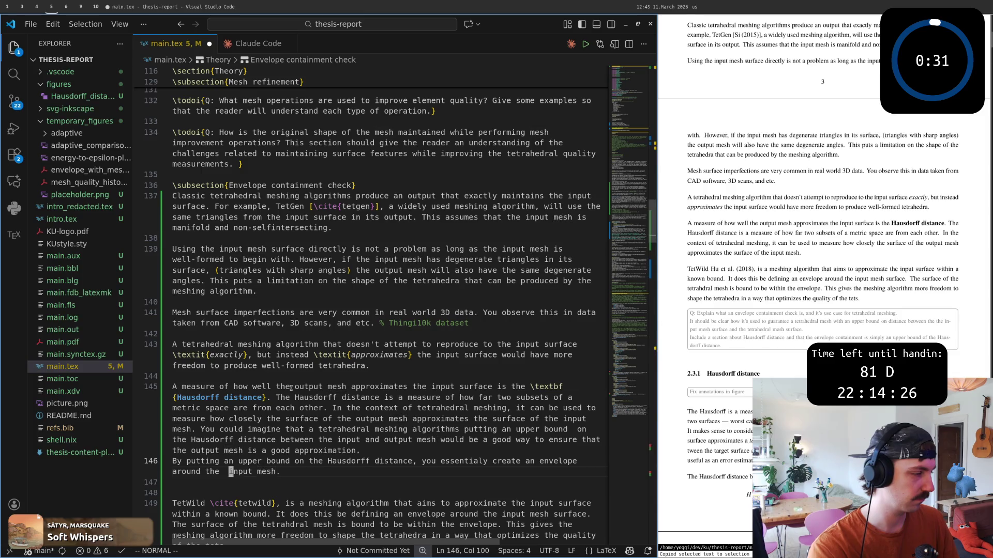
# Step: Separate the envelope sentence into its own paragraph with a blank line above
pyautogui.press('O')
pyautogui.press('Escape')
pyautogui.press('j')
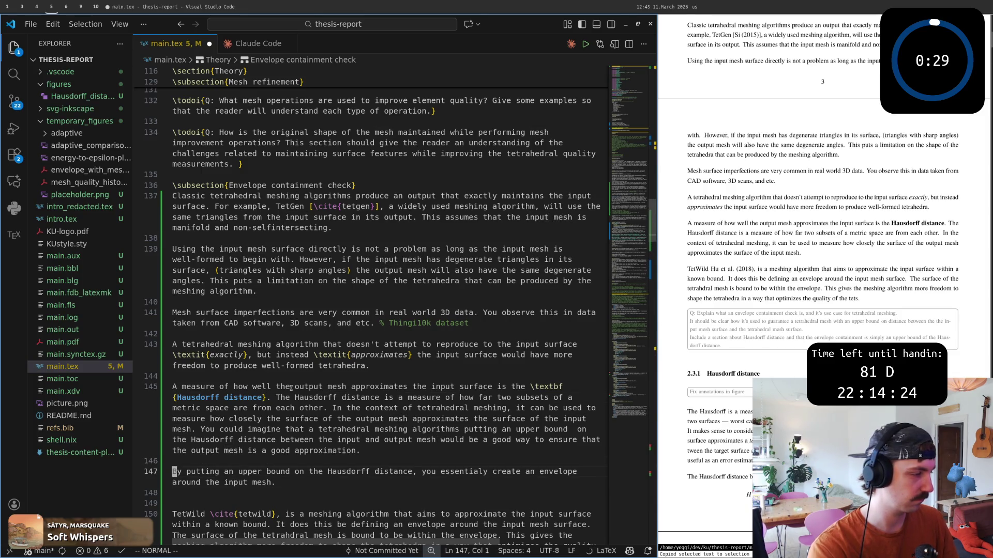
# Step: Try a ", where the…" clause, discard it, and restore the period after "input mesh"
pyautogui.press('$')
pyautogui.press('b')
pyautogui.press('0')
pyautogui.press('w')
pyautogui.press('w')
pyautogui.press('w')
pyautogui.press('w')
pyautogui.press('w')
pyautogui.press('w')
pyautogui.press('w')
pyautogui.press('w')
pyautogui.press('w')
pyautogui.press('w')
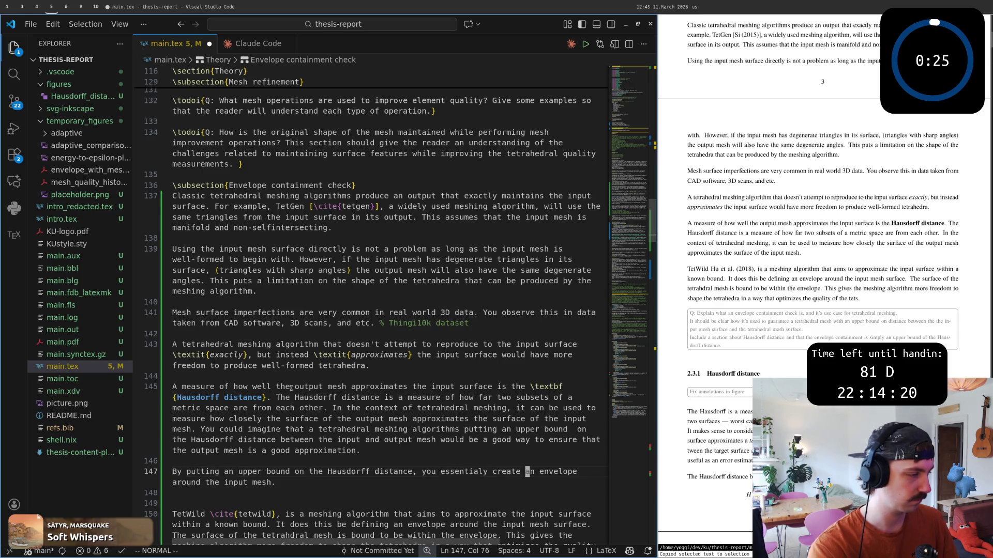
pyautogui.press('w')
pyautogui.press('w')
pyautogui.write('wws, w')
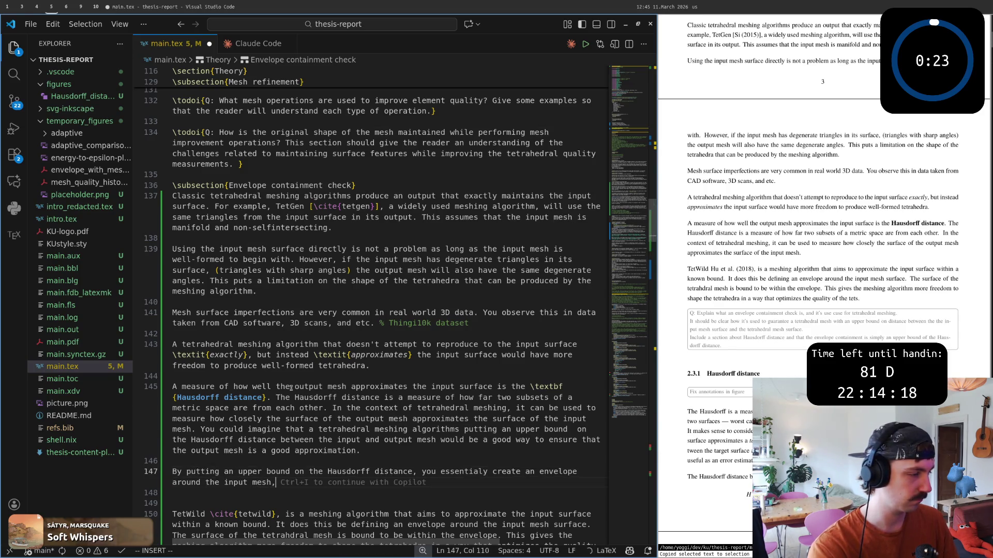
pyautogui.write('here the ')
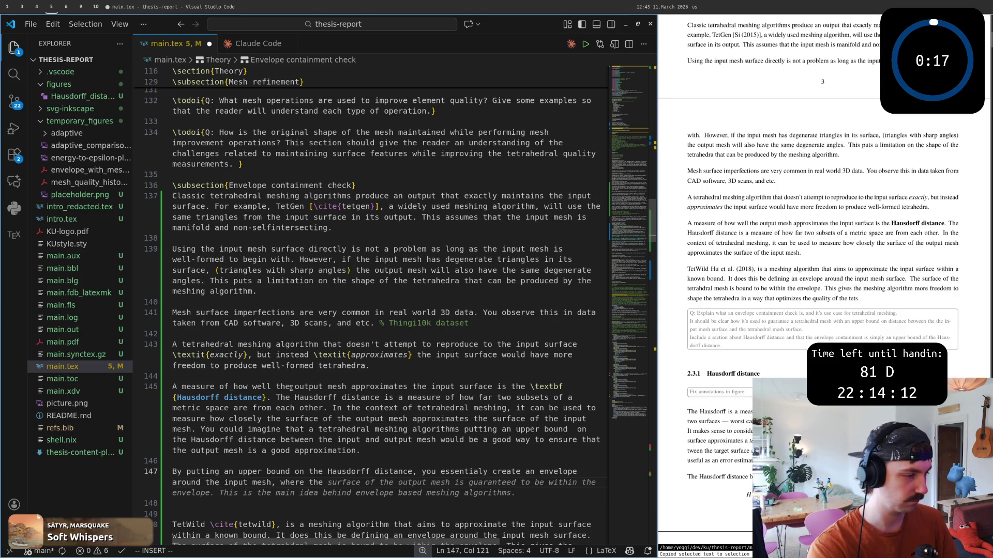
pyautogui.write('algorth')
pyautogui.press('BackSpace')
pyautogui.press('BackSpace')
pyautogui.press('BackSpace')
pyautogui.write('su')
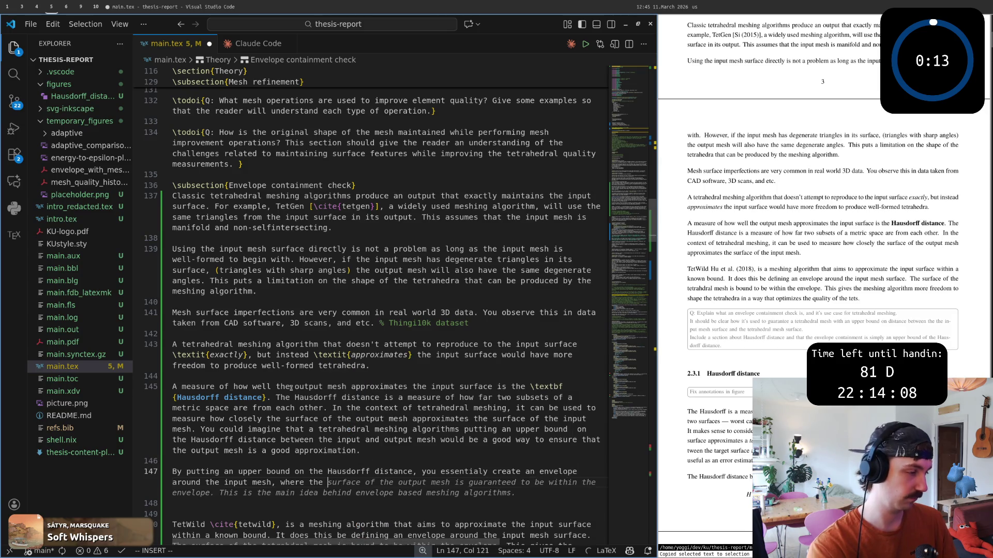
pyautogui.write('rface')
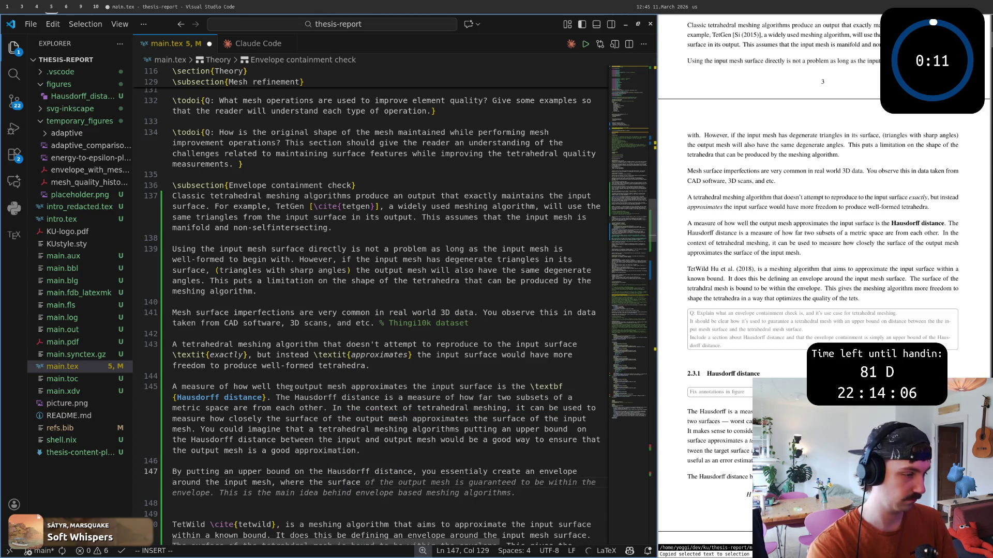
pyautogui.press('BackSpace')
pyautogui.press('BackSpace')
pyautogui.press('BackSpace')
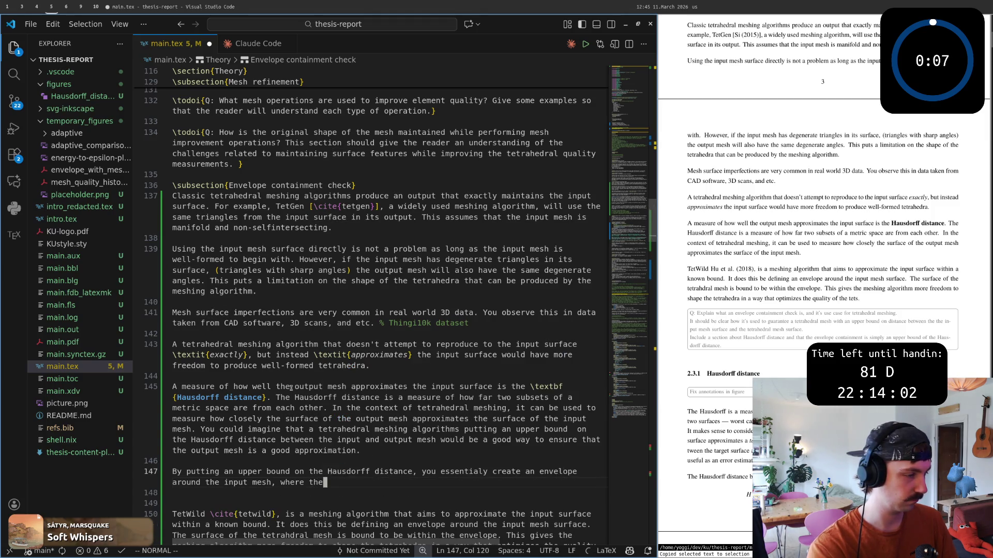
pyautogui.press('BackSpace')
pyautogui.press('BackSpace')
pyautogui.press('BackSpace')
pyautogui.press('Escape')
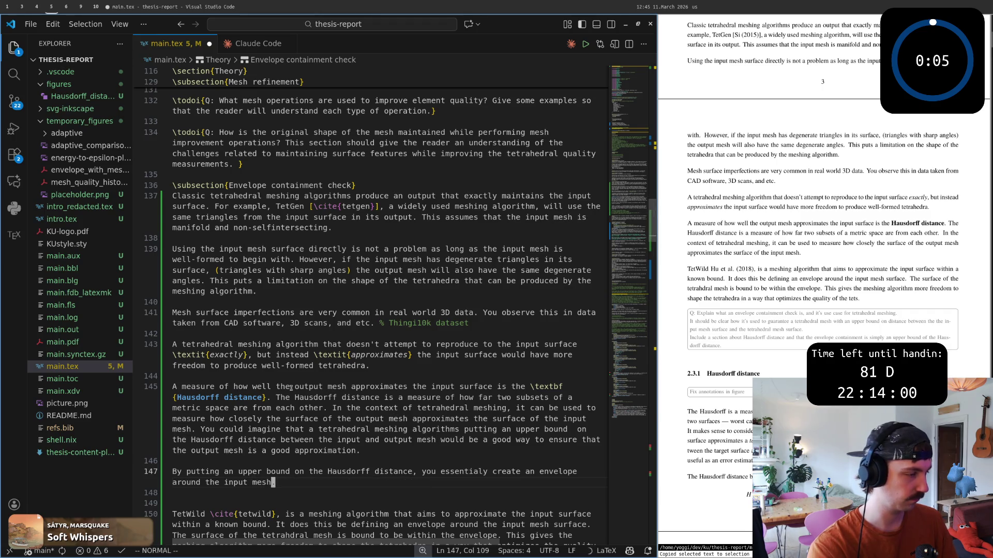
pyautogui.write('a.')
pyautogui.press('Escape')
# Step: Save main.tex and rebuild the PDF with the envelope sentence
pyautogui.hotkey('ctrl', 's')
pyautogui.press('z')
pyautogui.press('z')
pyautogui.press('j')
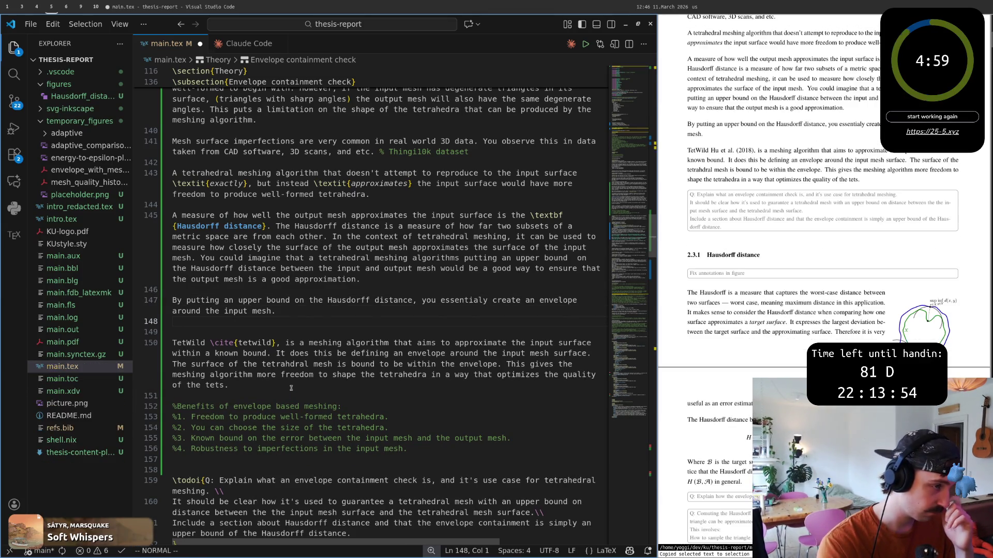
# Step: Save main.tex once more with all edits
pyautogui.press('k')
pyautogui.write('$')
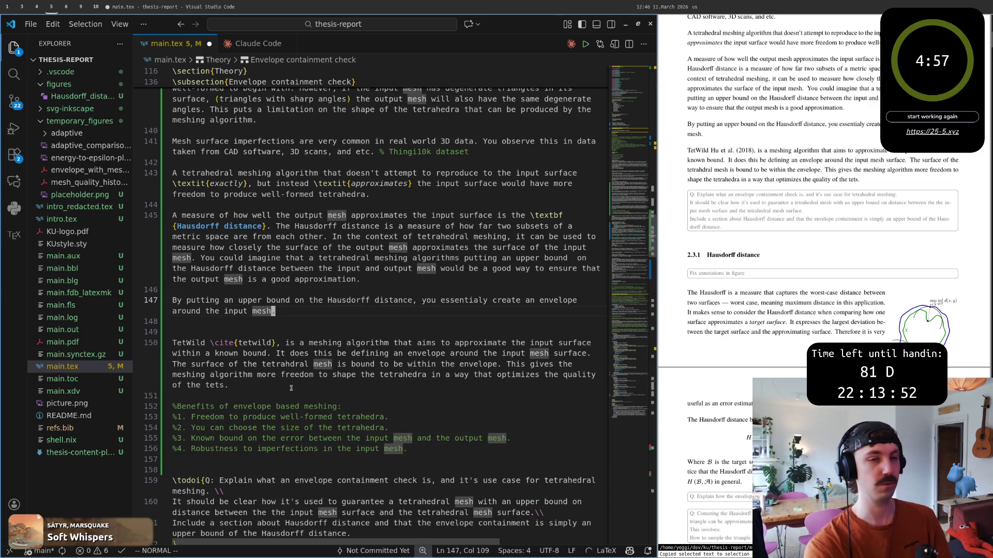
pyautogui.write(':w')
pyautogui.press('Return')
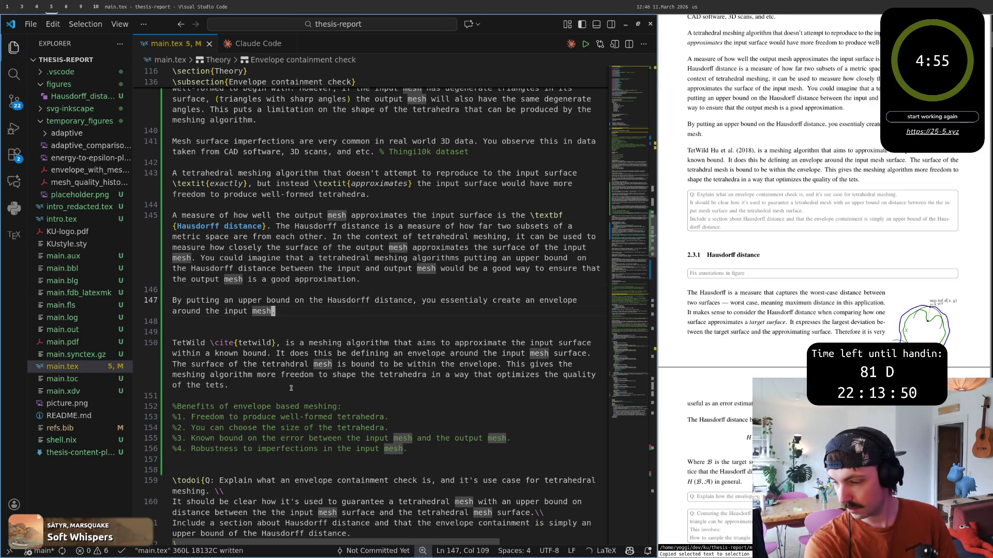